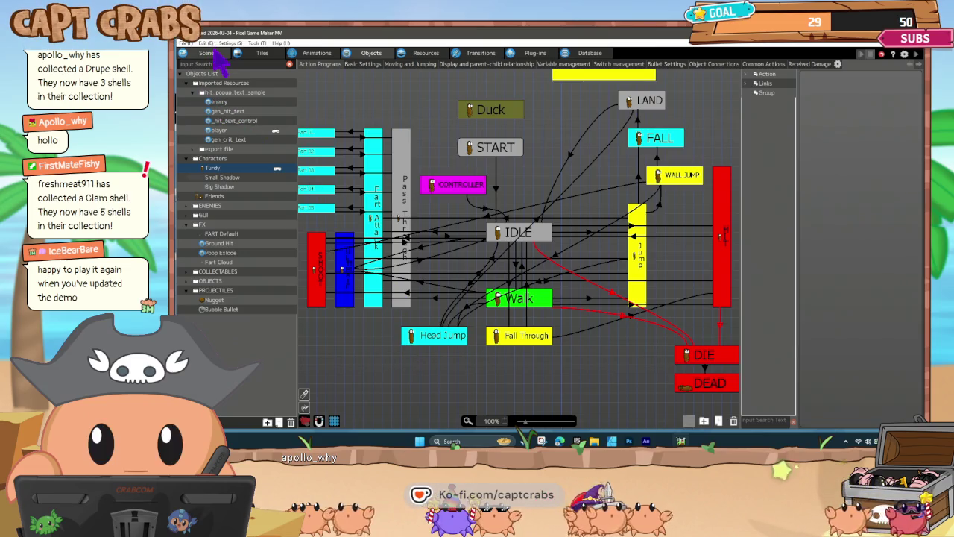
- Browse the Bathroom, Bedroom and Kitchen scenes, ending on Level 10 - Junkyard
{"action": "left_click", "coordinate": [210, 53]}
{"action": "scroll", "coordinate": [328, 376], "scroll_direction": "down", "scroll_amount": 5}
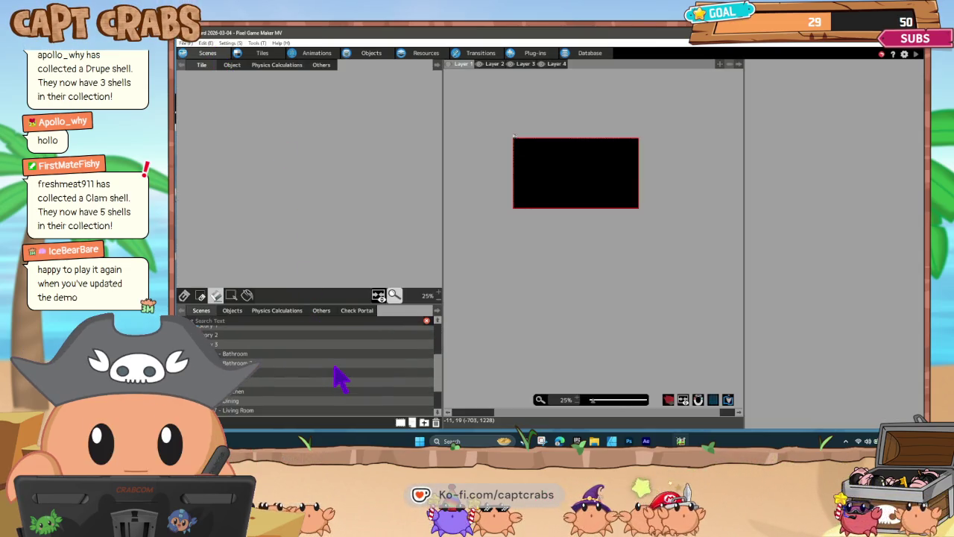
{"action": "left_click", "coordinate": [256, 355]}
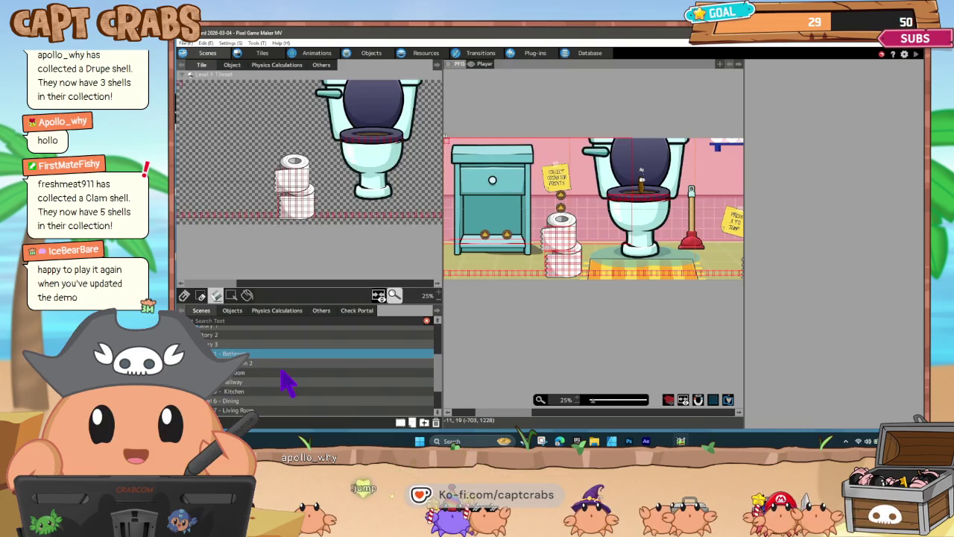
{"action": "left_click", "coordinate": [283, 372]}
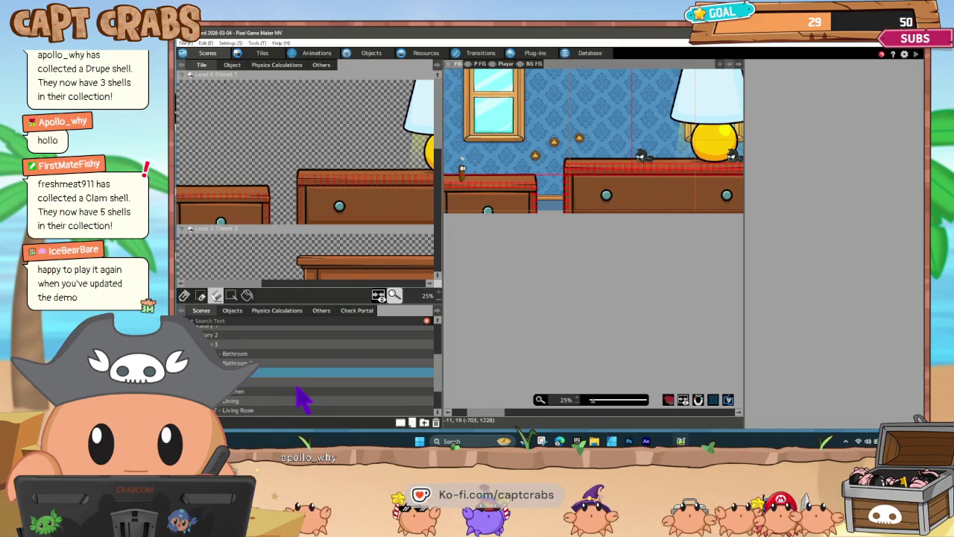
{"action": "key", "text": "Down"}
{"action": "key", "text": "Down"}
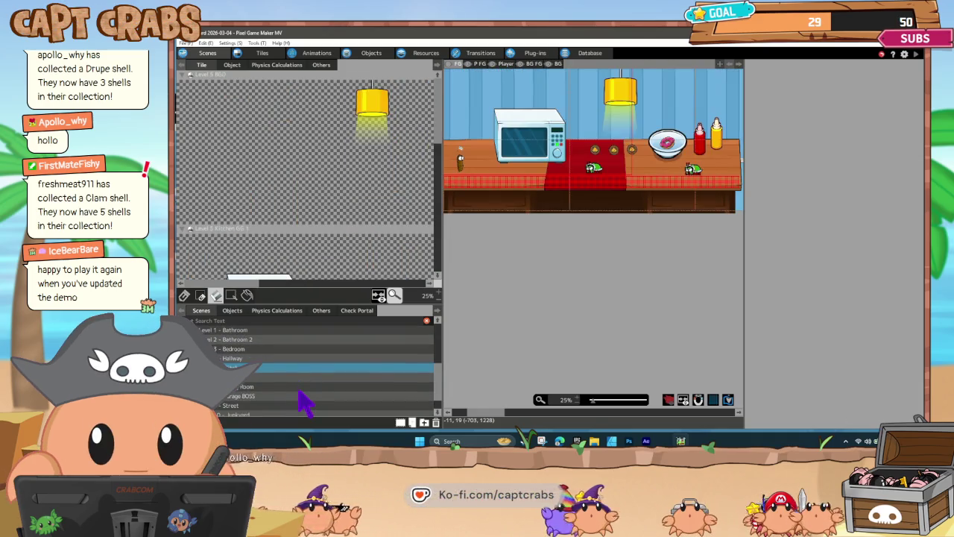
{"action": "scroll", "coordinate": [285, 404], "scroll_direction": "down", "scroll_amount": 1}
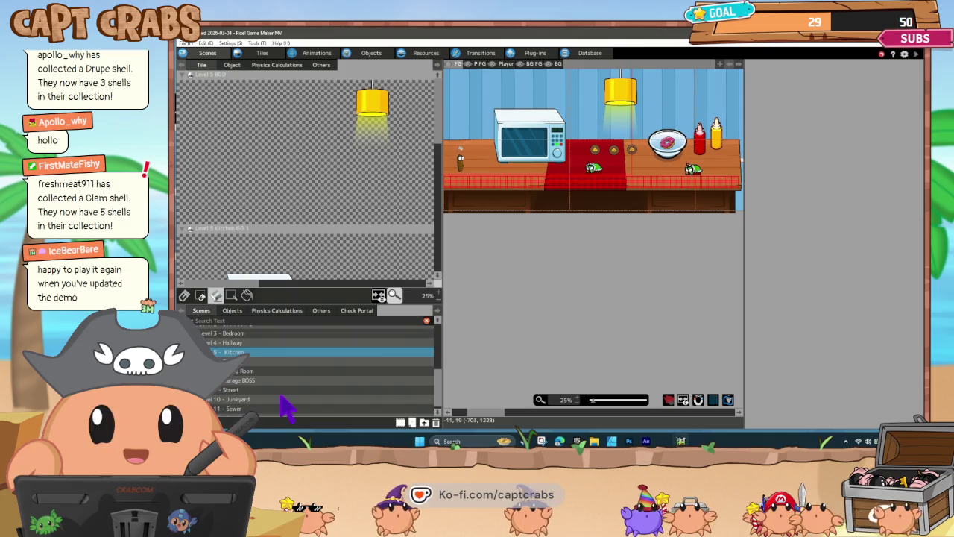
{"action": "left_click", "coordinate": [283, 398]}
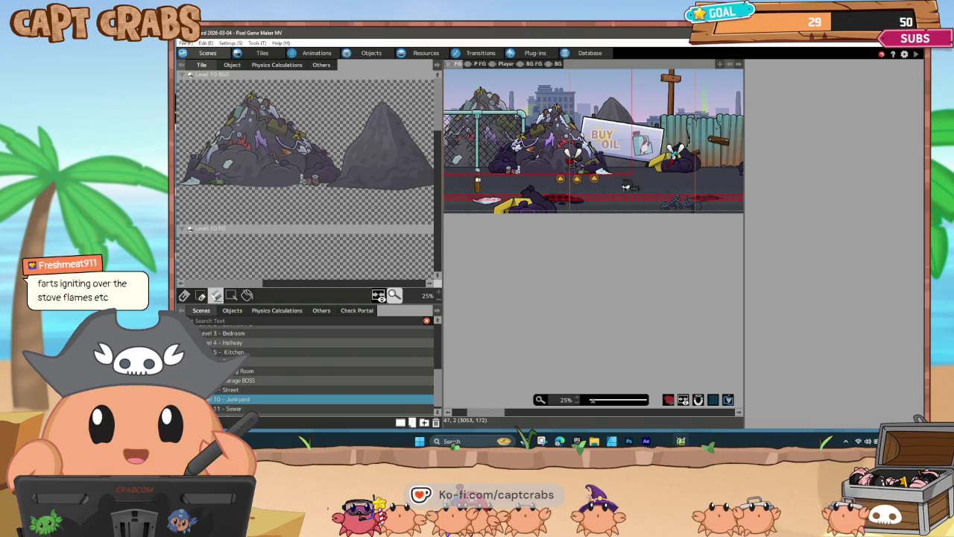
{"action": "left_click", "coordinate": [375, 54]}
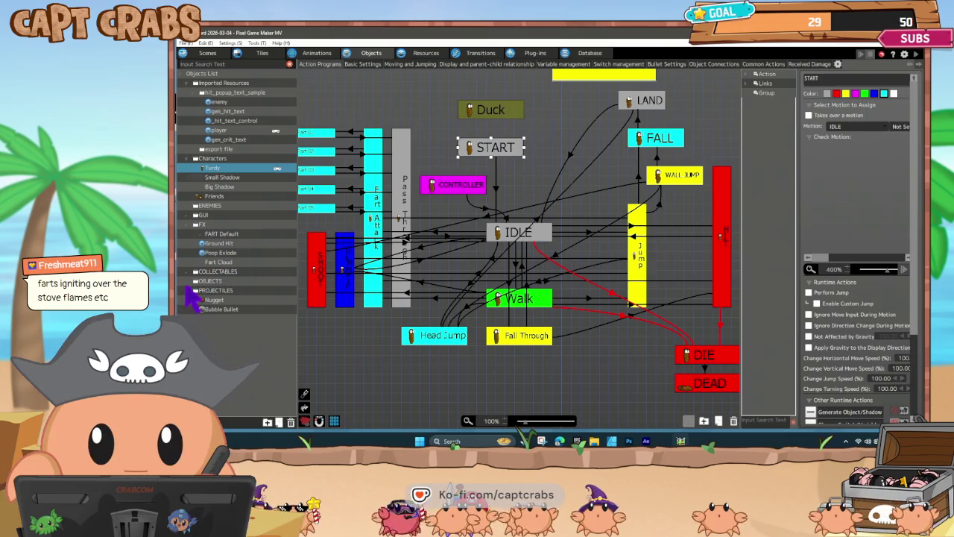
- Open the Kitchen Stovetop's state graph and add another condition to its ALERT-to-BURN link
{"action": "left_click", "coordinate": [189, 282]}
{"action": "left_click", "coordinate": [186, 282]}
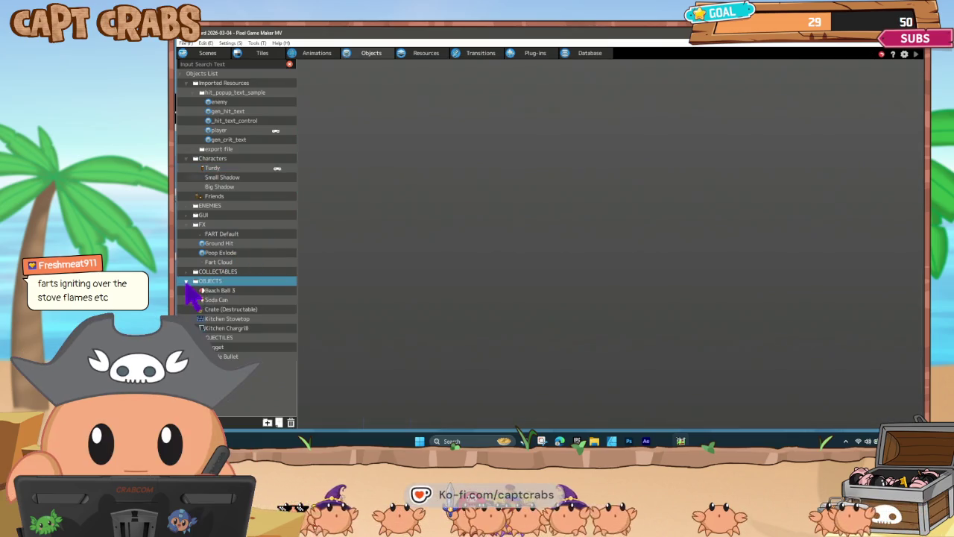
{"action": "left_click", "coordinate": [224, 318]}
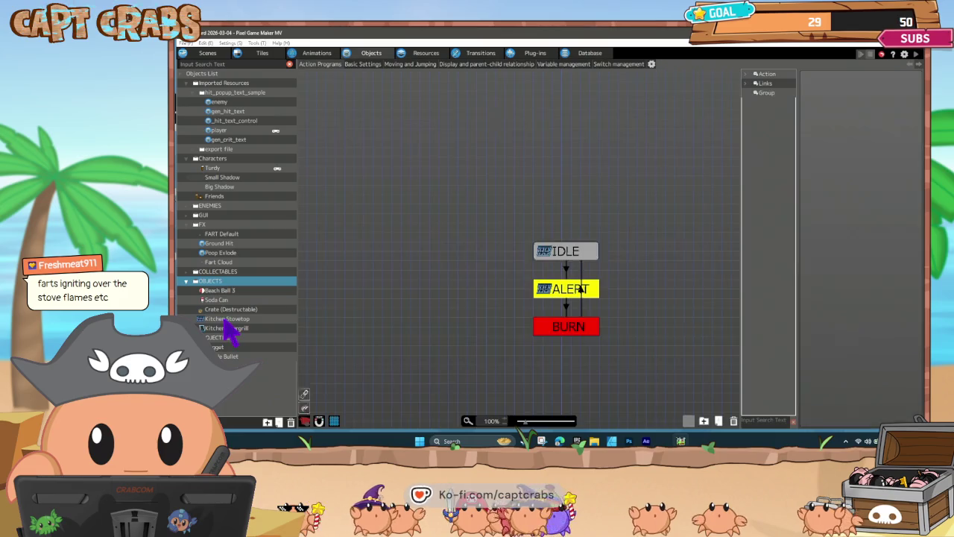
{"action": "left_click", "coordinate": [567, 307]}
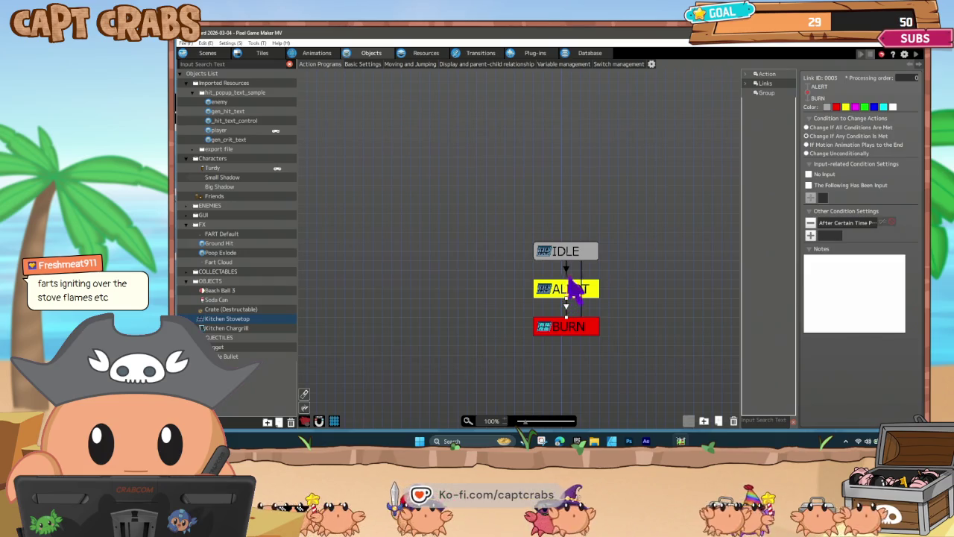
{"action": "left_click", "coordinate": [810, 235]}
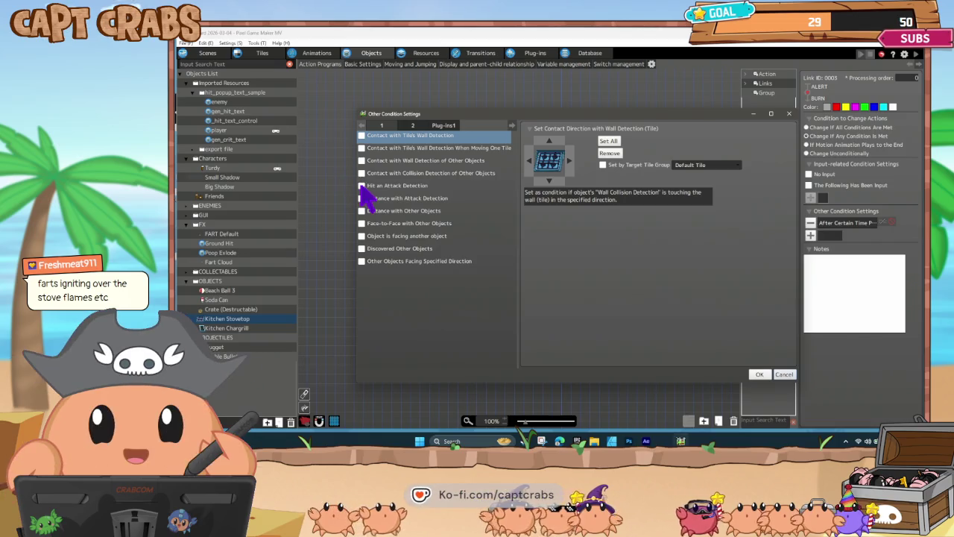
- Add a Hit an Attack Detection condition for FART Default and switch the combiner from AND to OR
{"action": "left_click", "coordinate": [361, 186]}
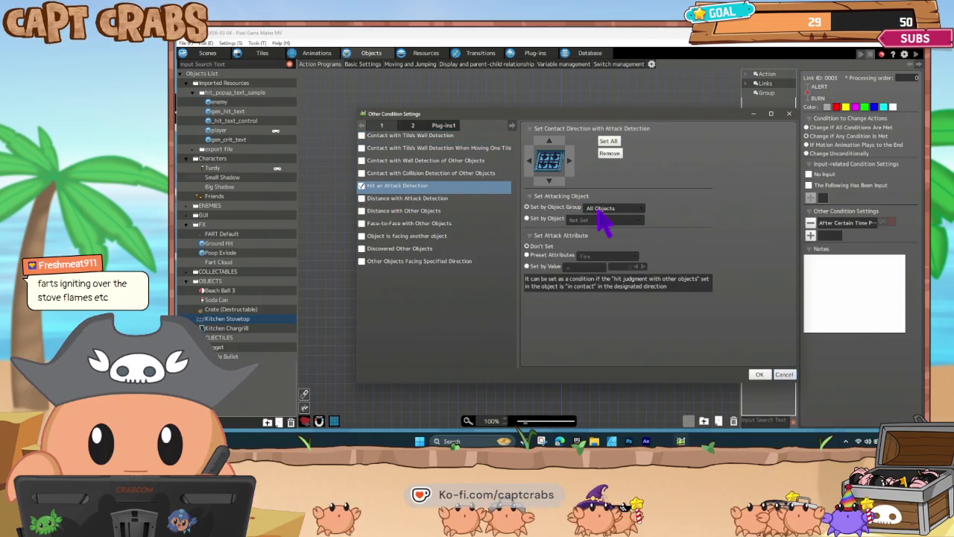
{"action": "left_click", "coordinate": [558, 218]}
{"action": "left_click", "coordinate": [594, 221]}
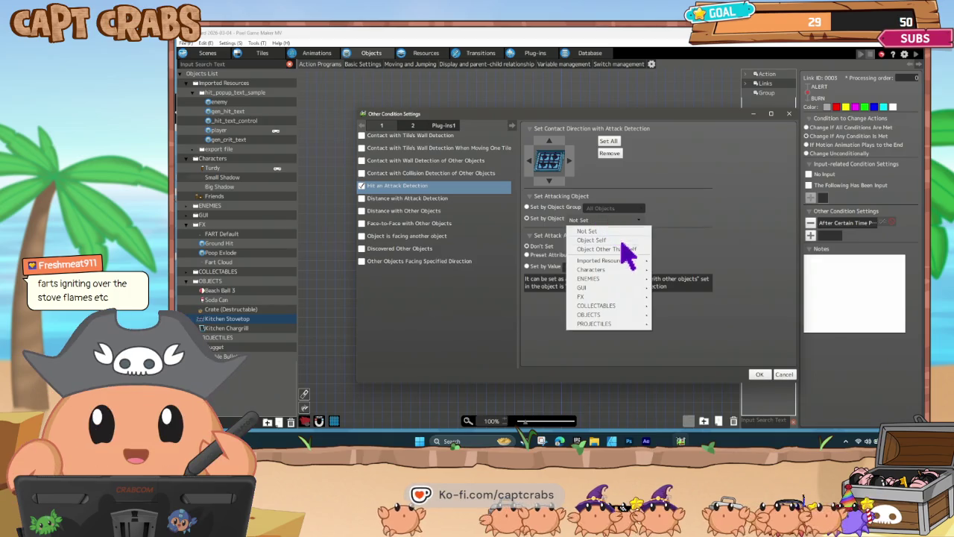
{"action": "mouse_move", "coordinate": [617, 325]}
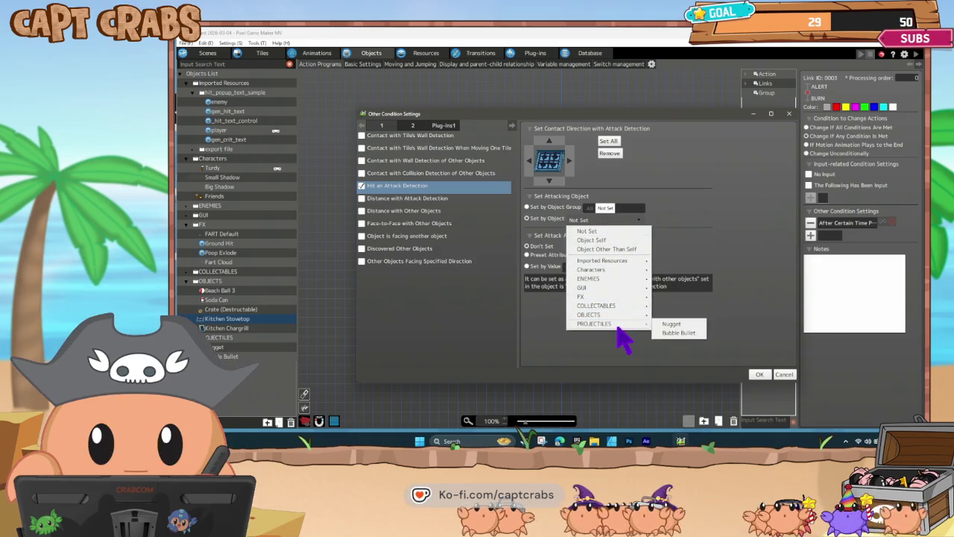
{"action": "mouse_move", "coordinate": [598, 295]}
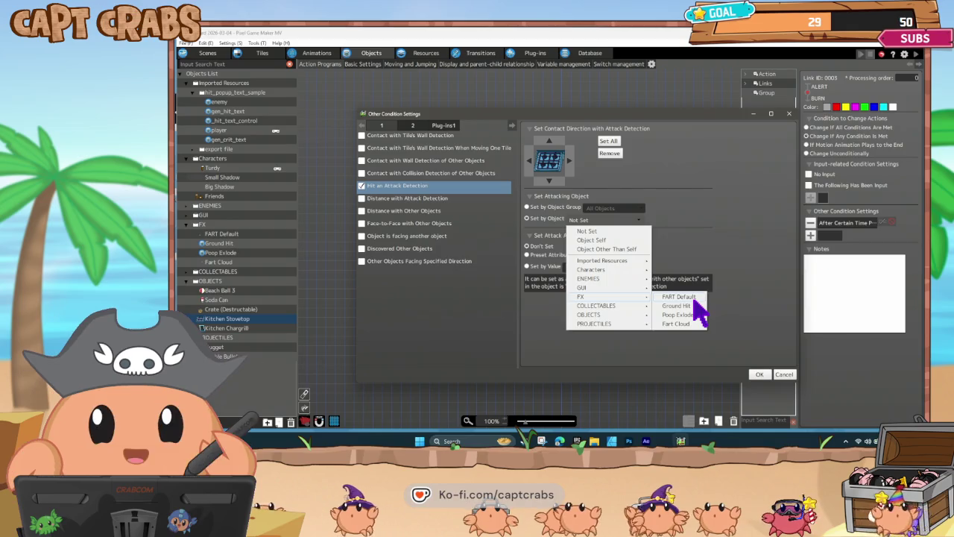
{"action": "left_click", "coordinate": [694, 297]}
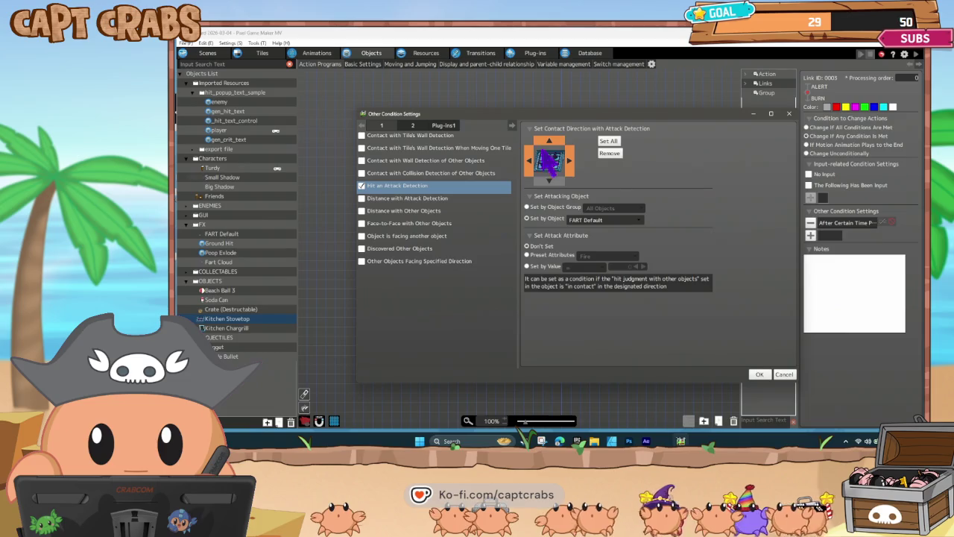
{"action": "left_click", "coordinate": [754, 374]}
{"action": "left_click", "coordinate": [911, 245]}
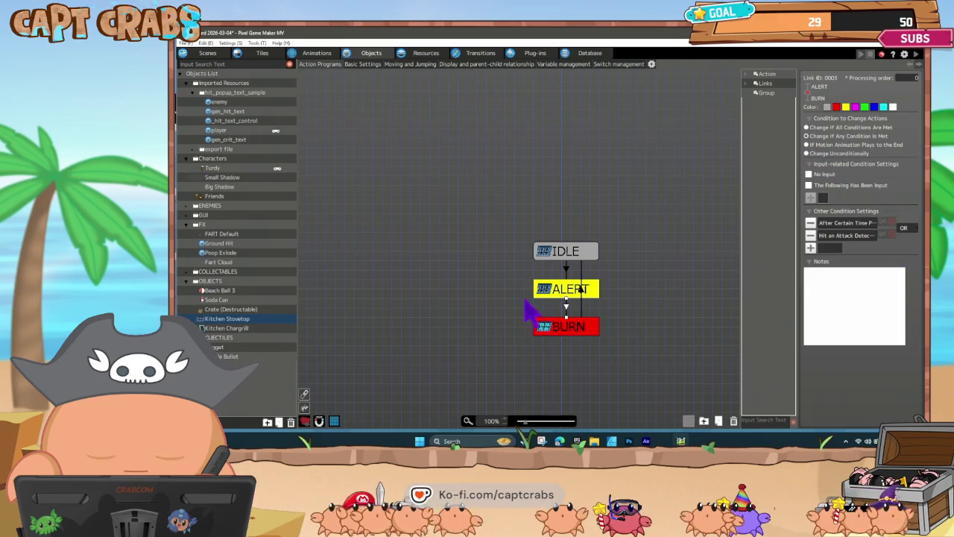
{"action": "left_click", "coordinate": [501, 286]}
- Set the Level 4 hallway scene as the start scene
{"action": "left_click", "coordinate": [210, 54]}
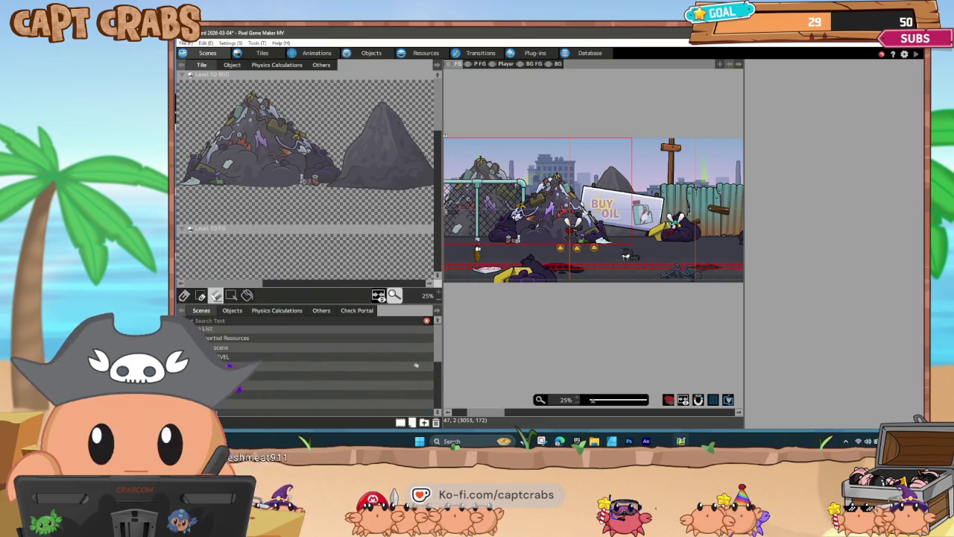
{"action": "left_click", "coordinate": [224, 357]}
{"action": "right_click", "coordinate": [224, 357]}
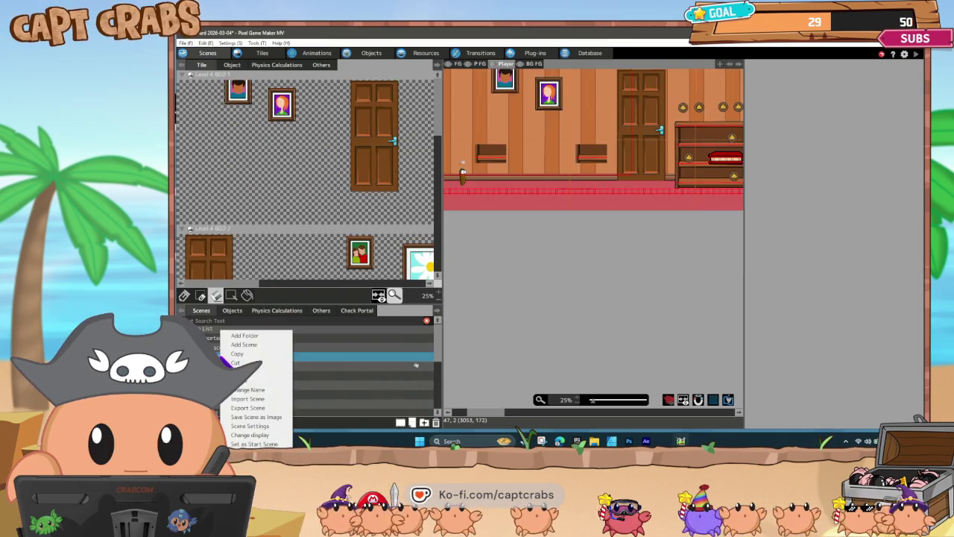
{"action": "left_click", "coordinate": [257, 443]}
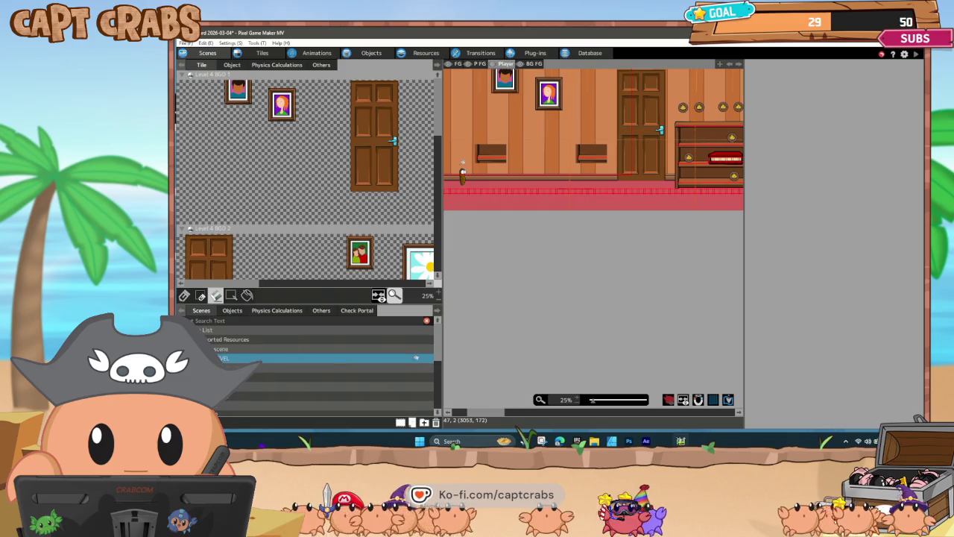
- Place a Kitchen Stovetop on the hallway floor and launch a test play
{"action": "left_click", "coordinate": [241, 70]}
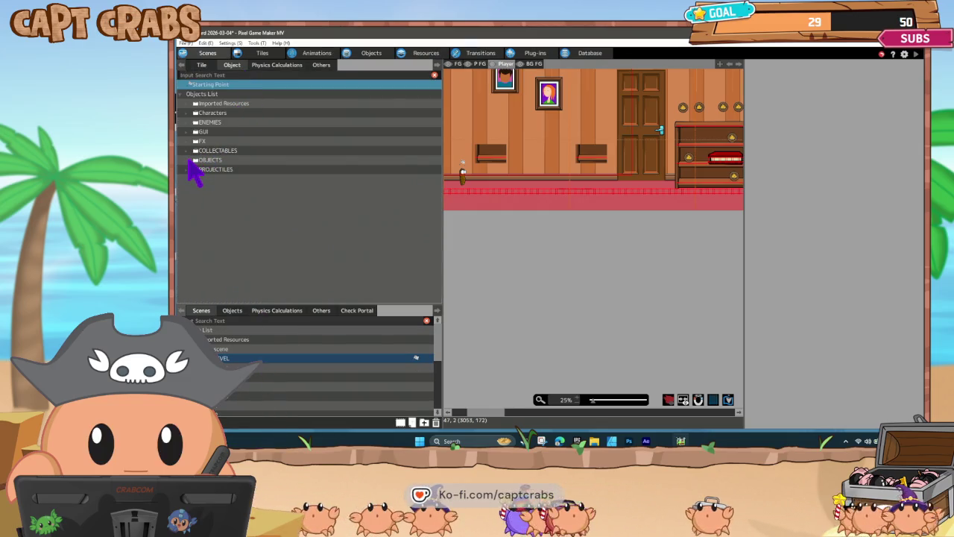
{"action": "left_click", "coordinate": [188, 161]}
{"action": "left_click", "coordinate": [224, 197]}
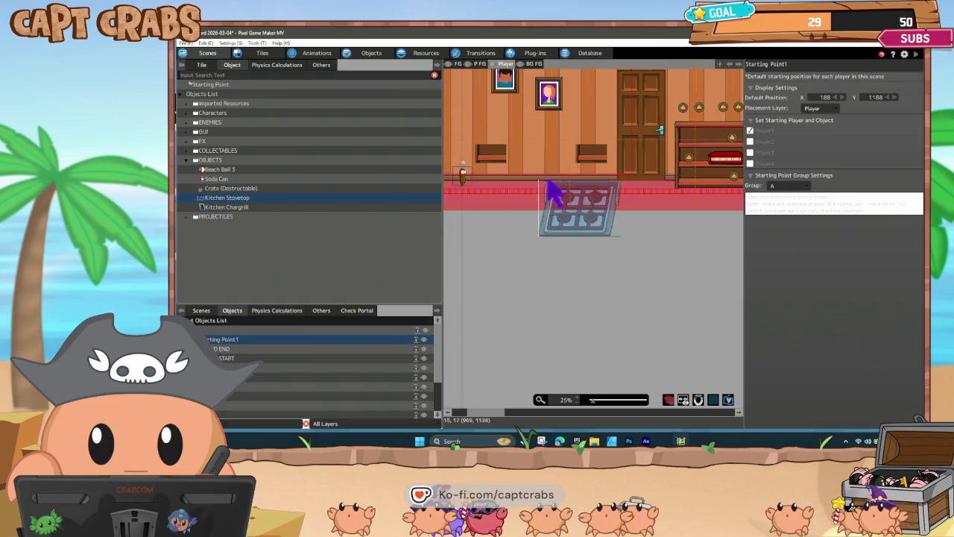
{"action": "left_click", "coordinate": [543, 170]}
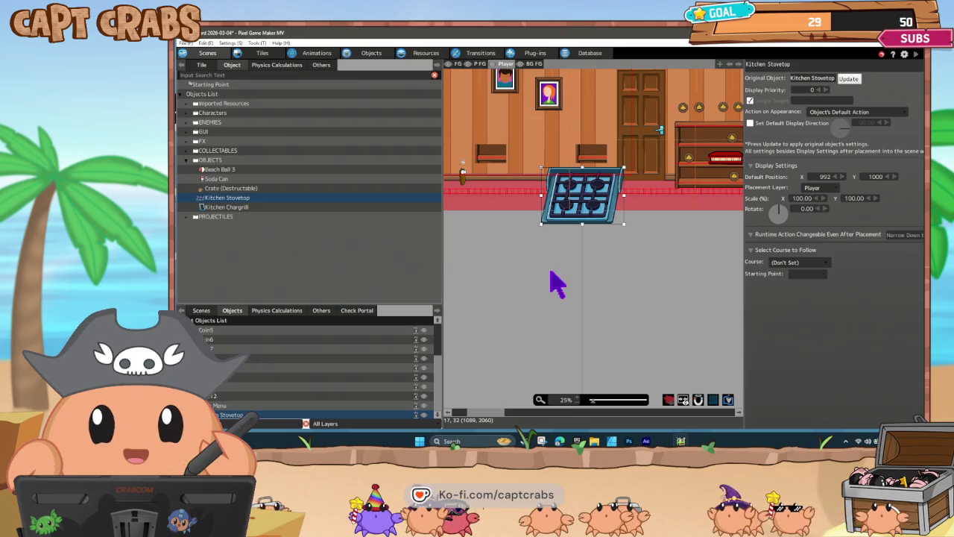
{"action": "key", "text": "ctrl+s"}
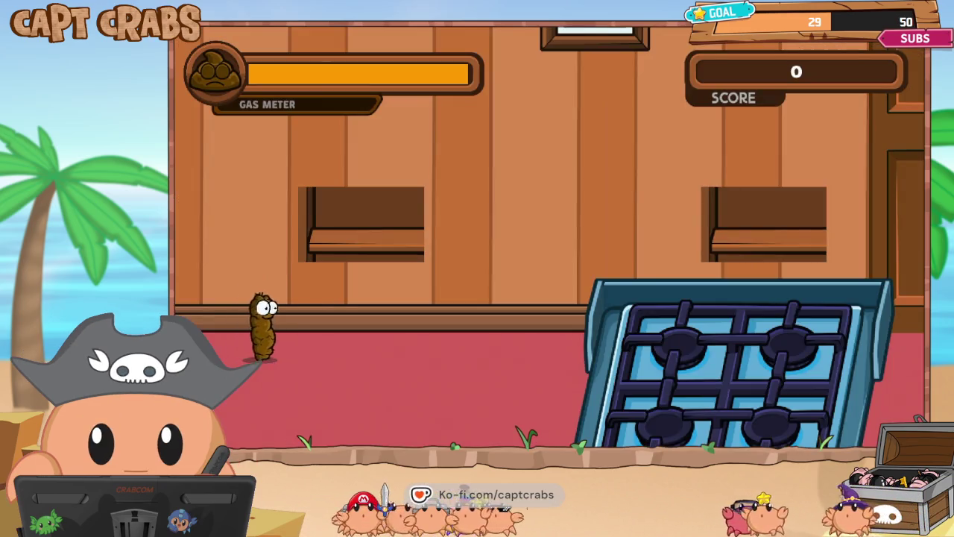
- Walk the character right toward the stovetop, releasing gas puffs at it
{"action": "key", "text": "Right"}
{"action": "key", "text": "space"}
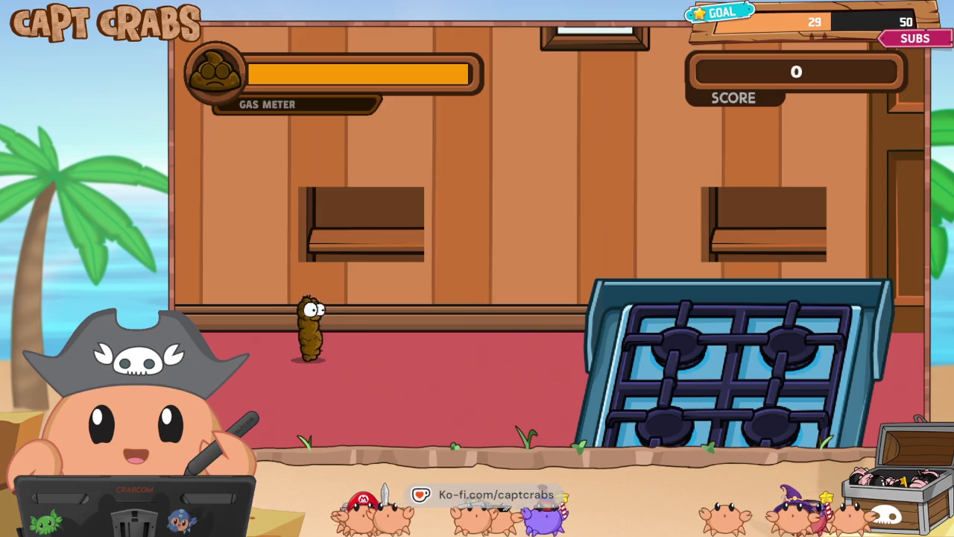
{"action": "key", "text": "Right"}
{"action": "key", "text": "space"}
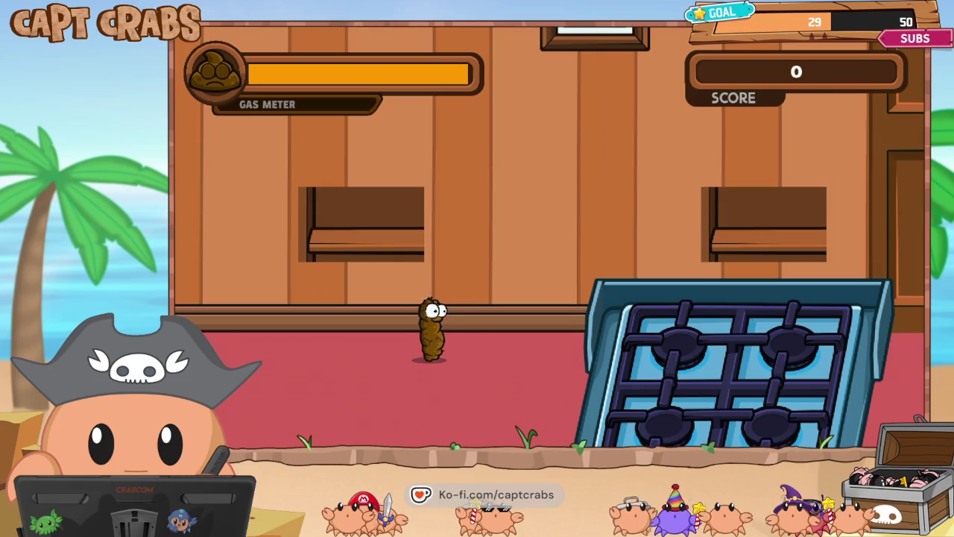
{"action": "key", "text": "Right"}
{"action": "key", "text": "Right"}
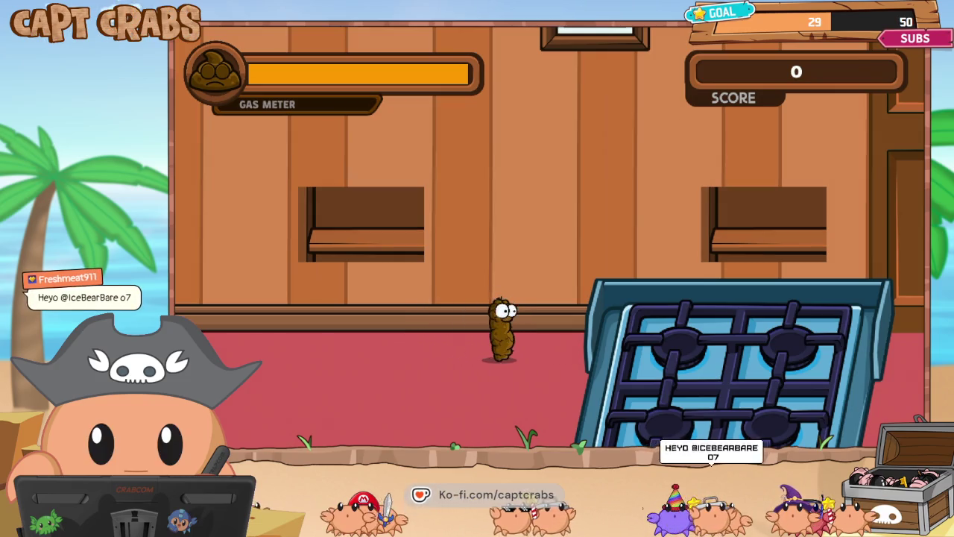
{"action": "key", "text": "Left"}
{"action": "key", "text": "Right"}
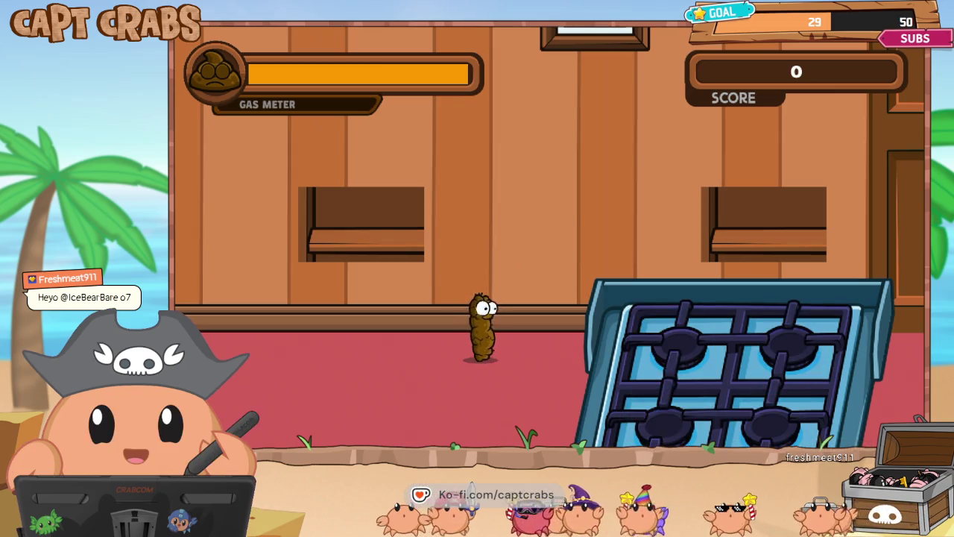
{"action": "key", "text": "Right"}
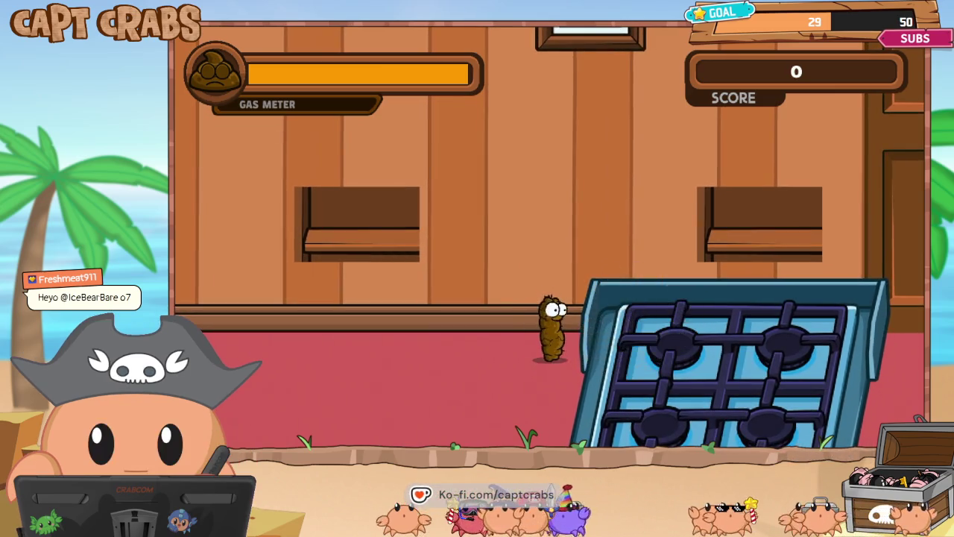
- Pause the test game and choose Exit Game to return to the editor
{"action": "key", "text": "Escape"}
{"action": "key", "text": "Down"}
{"action": "key", "text": "Down"}
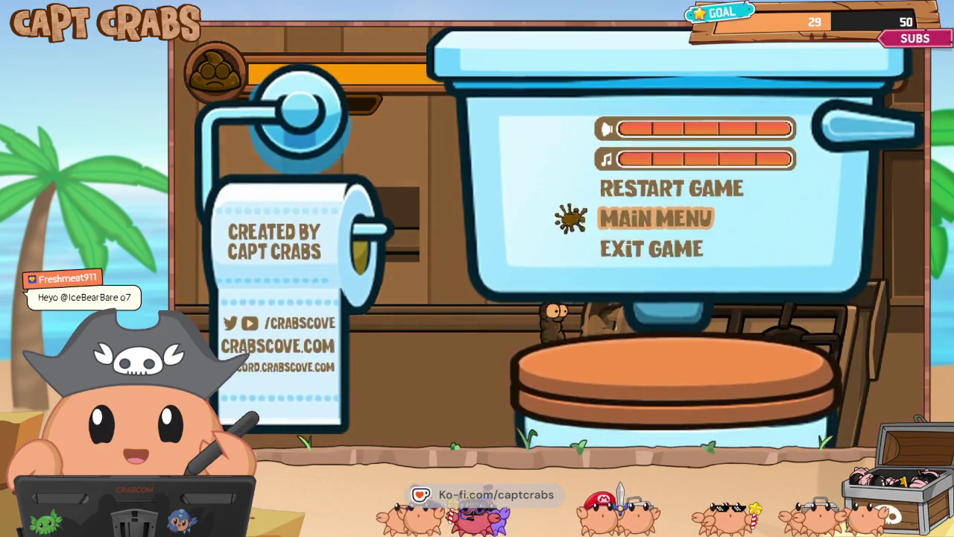
{"action": "key", "text": "Return"}
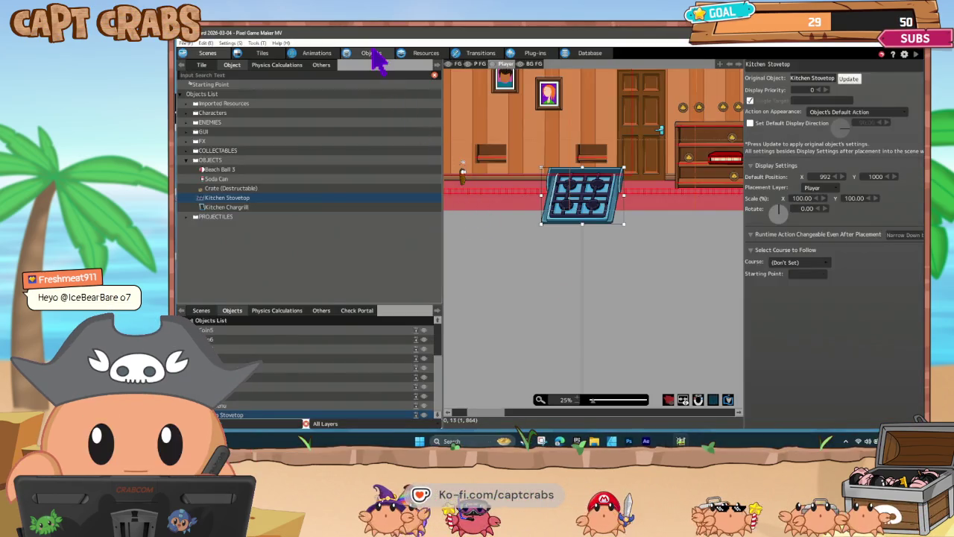
- Inspect the Kitchen Stovetop's ALERT-to-BURN, BURN-to-IDLE and IDLE-to-BURN links and straighten IDLE-to-BURN
{"action": "left_click", "coordinate": [372, 54]}
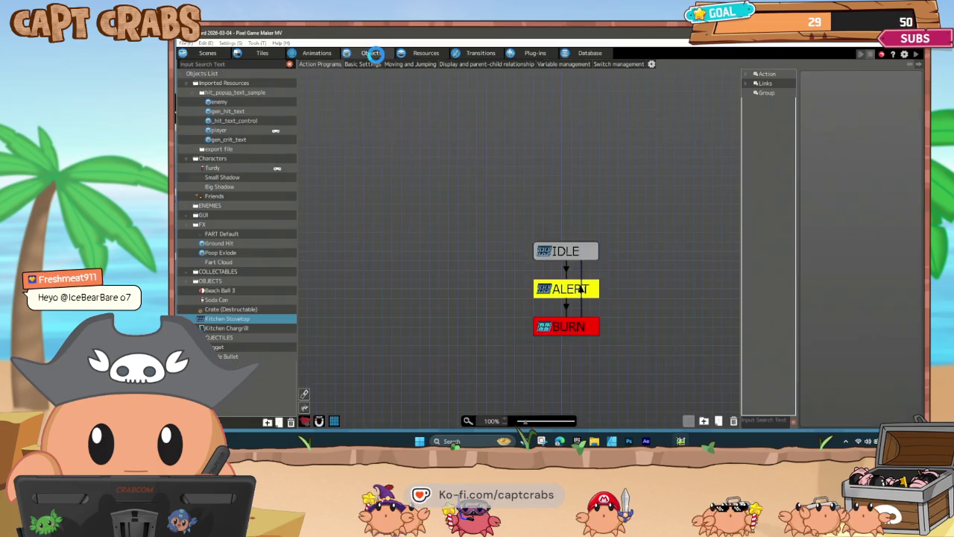
{"action": "left_click", "coordinate": [568, 308]}
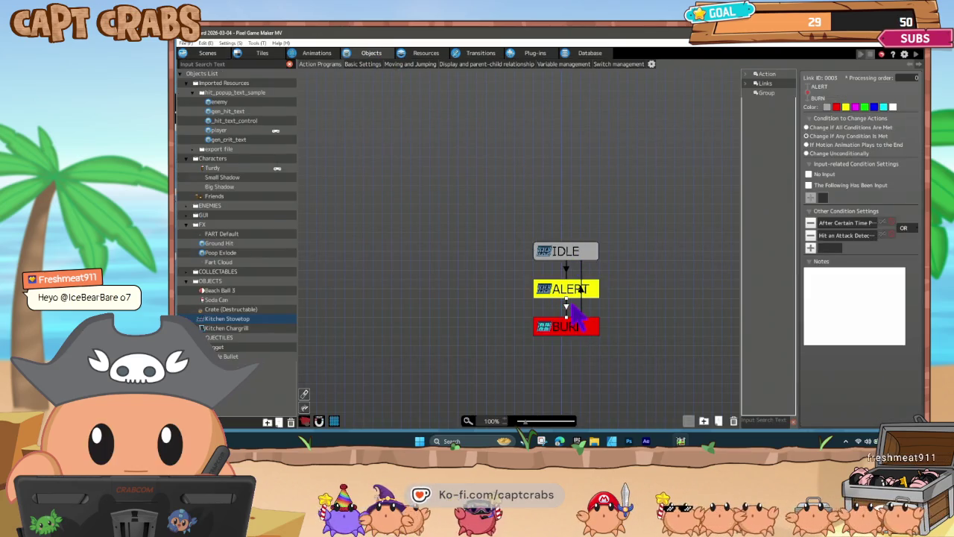
{"action": "right_click", "coordinate": [566, 308]}
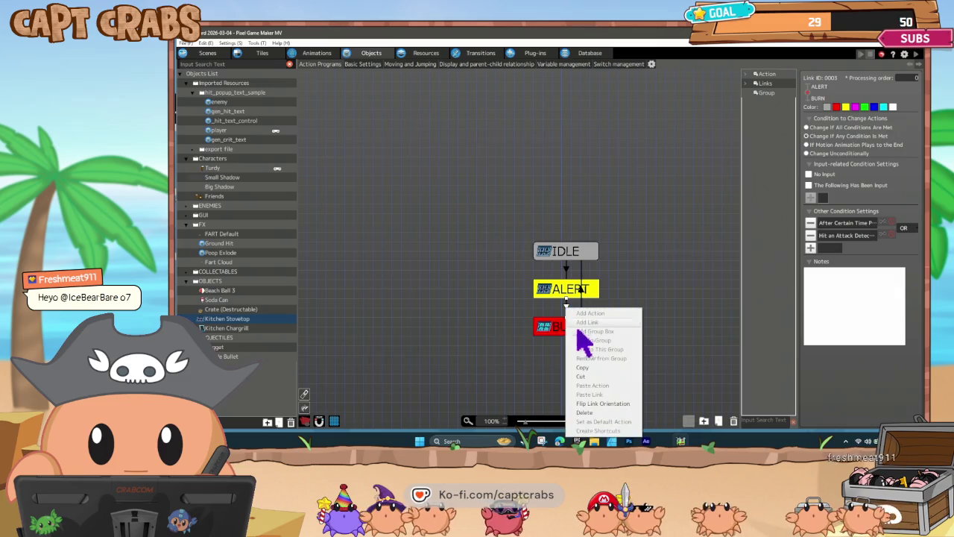
{"action": "left_click", "coordinate": [597, 367]}
{"action": "right_click", "coordinate": [550, 257]}
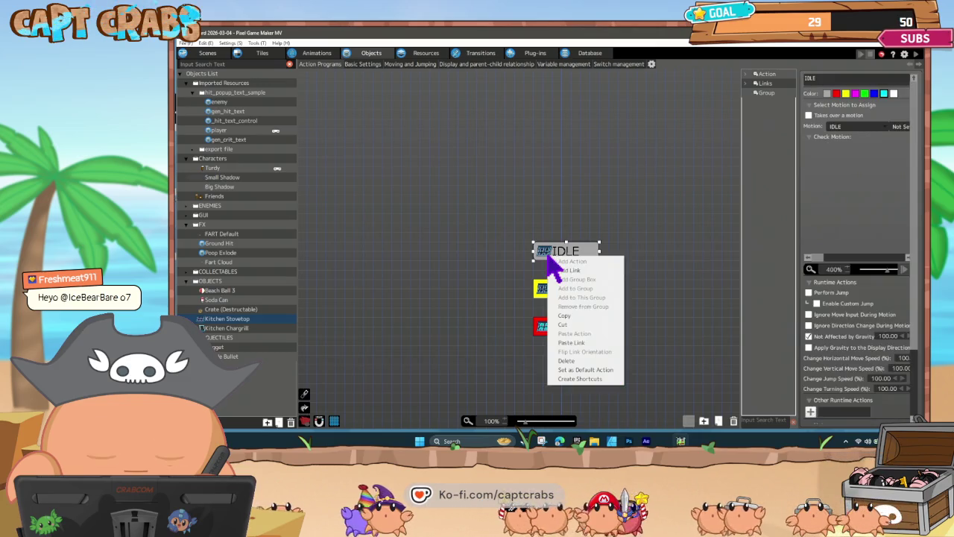
{"action": "left_click", "coordinate": [573, 343]}
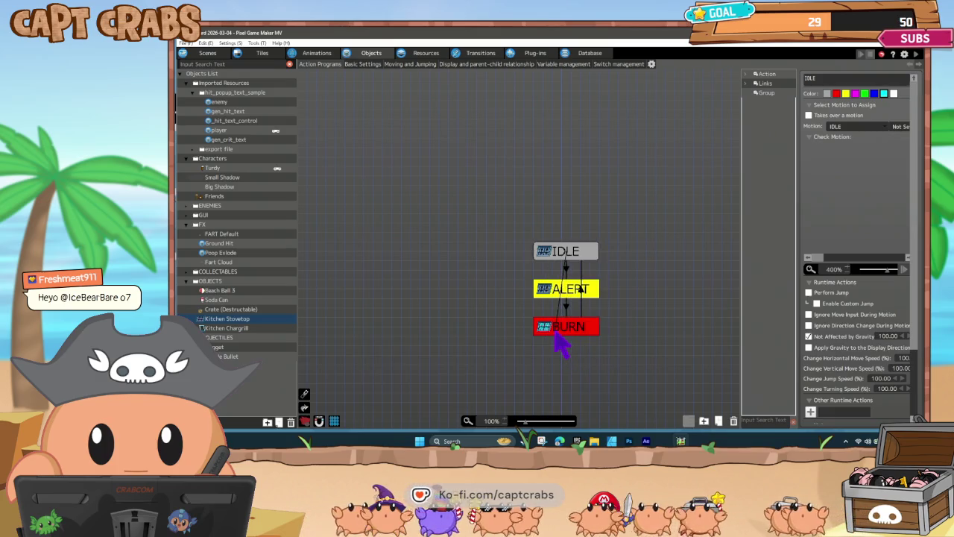
{"action": "left_click", "coordinate": [588, 293]}
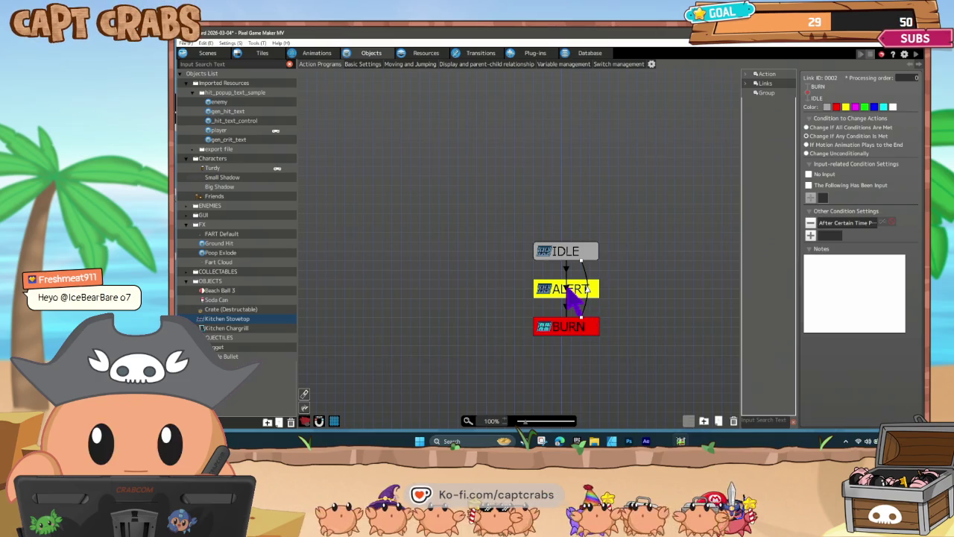
{"action": "left_click", "coordinate": [568, 301]}
{"action": "left_click_drag", "start_coordinate": [567, 319], "coordinate": [554, 319]}
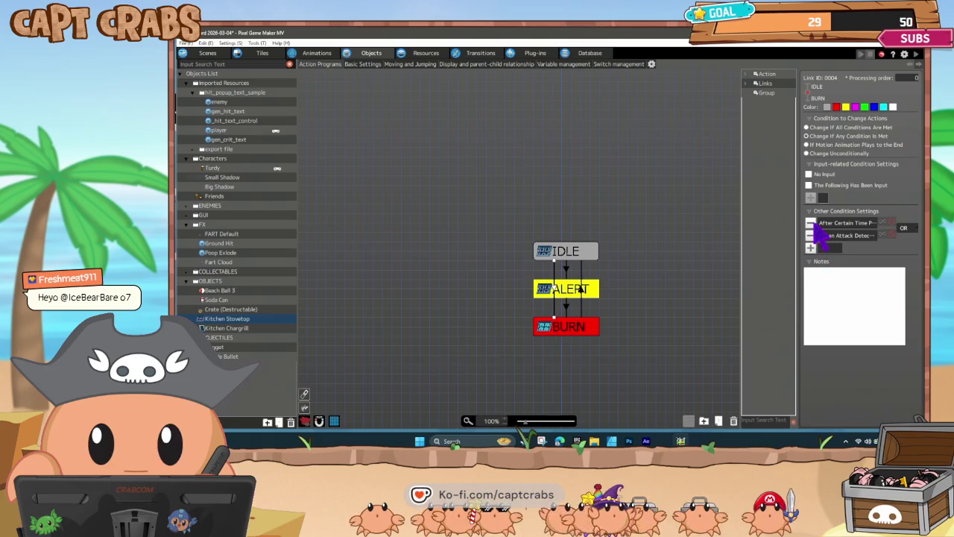
- Remove IDLE-to-BURN's timed condition, keeping ALERT-to-BURN's attack-hit condition, then start a test play
{"action": "left_click", "coordinate": [810, 223]}
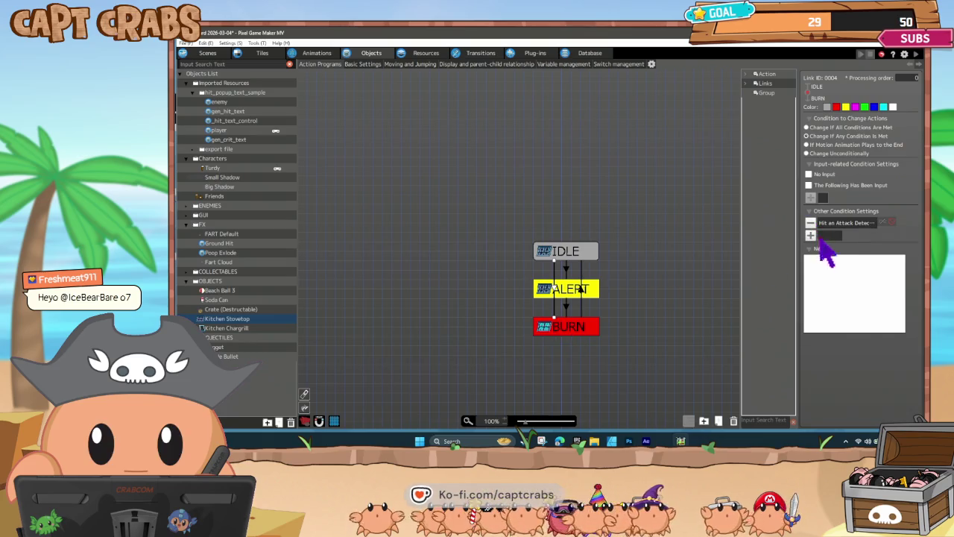
{"action": "left_click", "coordinate": [568, 307]}
{"action": "left_click", "coordinate": [811, 235]}
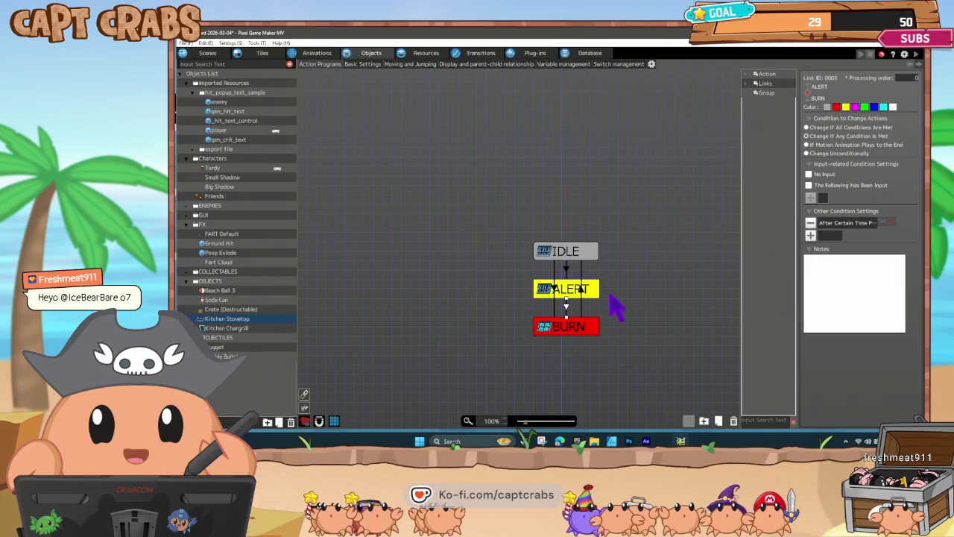
{"action": "key", "text": "ctrl+z"}
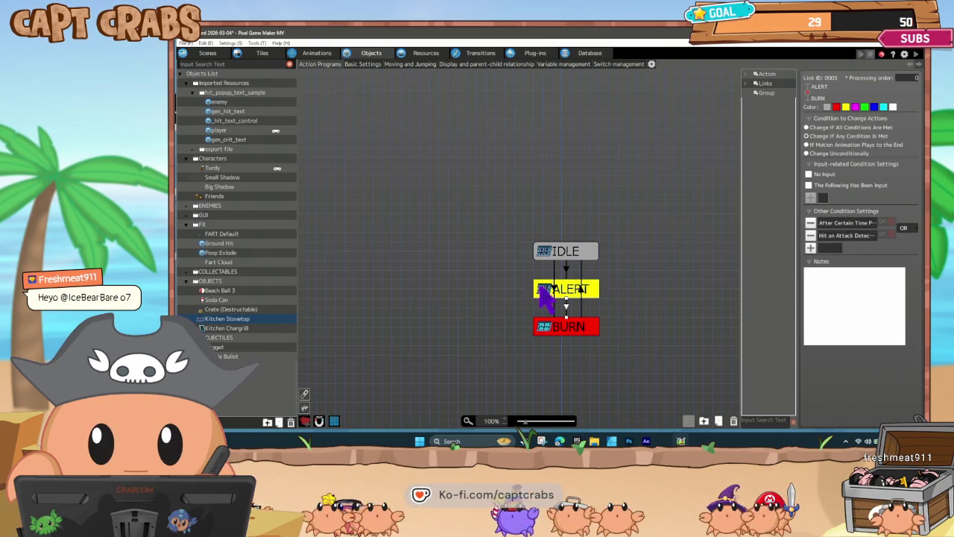
{"action": "left_click", "coordinate": [556, 289]}
{"action": "left_click", "coordinate": [514, 295]}
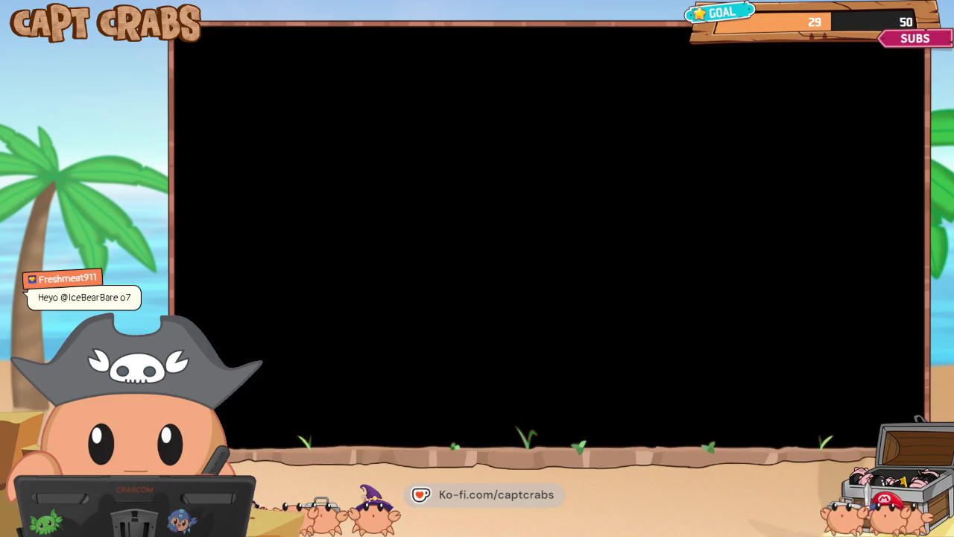
- Walk the character over the stove and release gas clouds beside it to test ignition
{"action": "key", "text": "Right"}
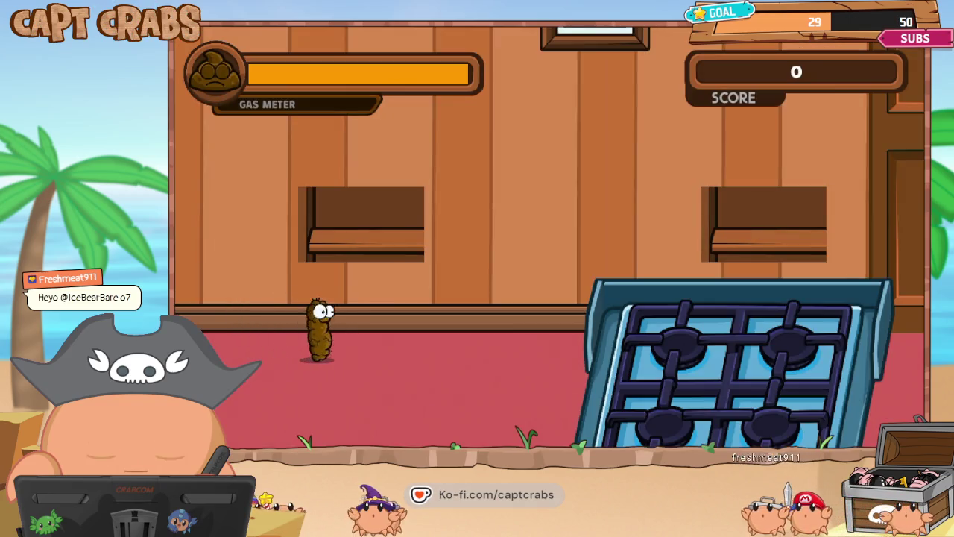
{"action": "key", "text": "Right"}
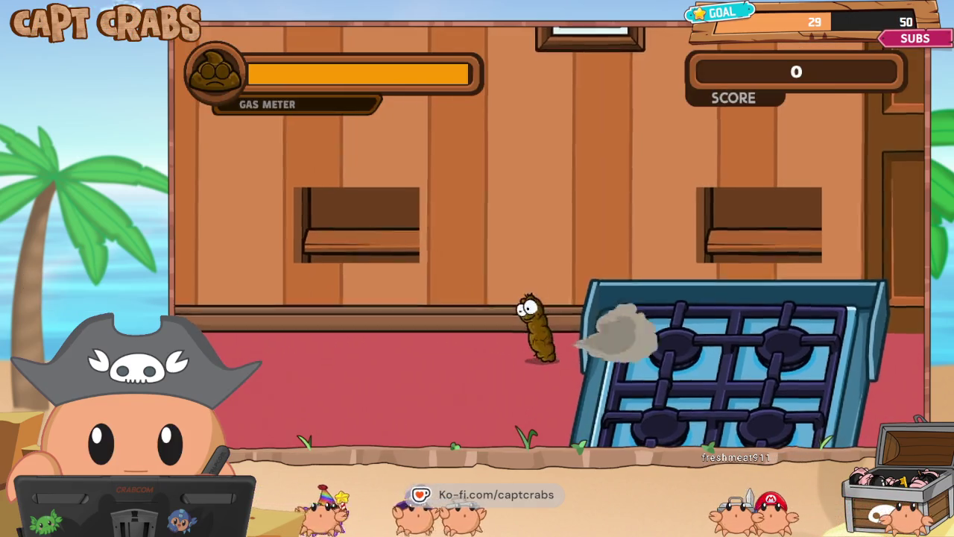
{"action": "key", "text": "Right"}
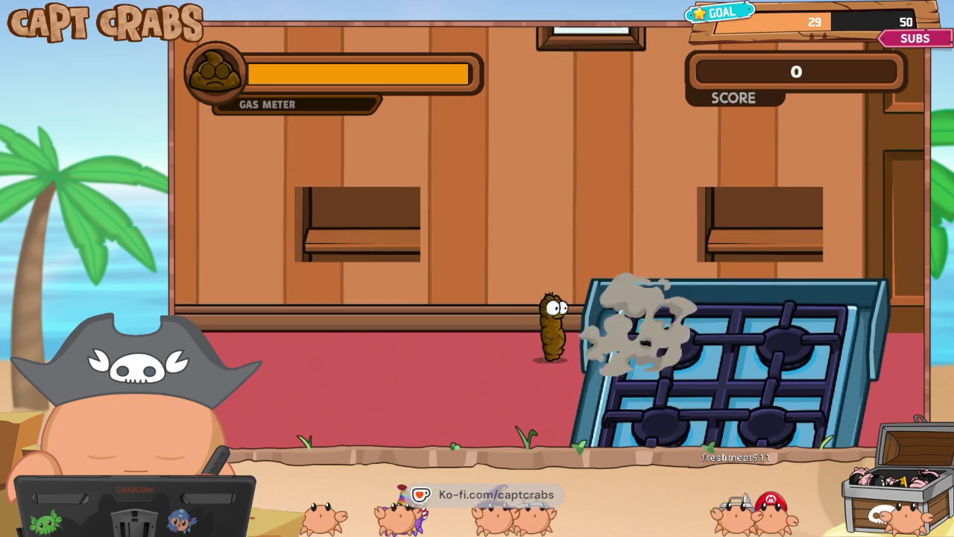
{"action": "key", "text": "Up"}
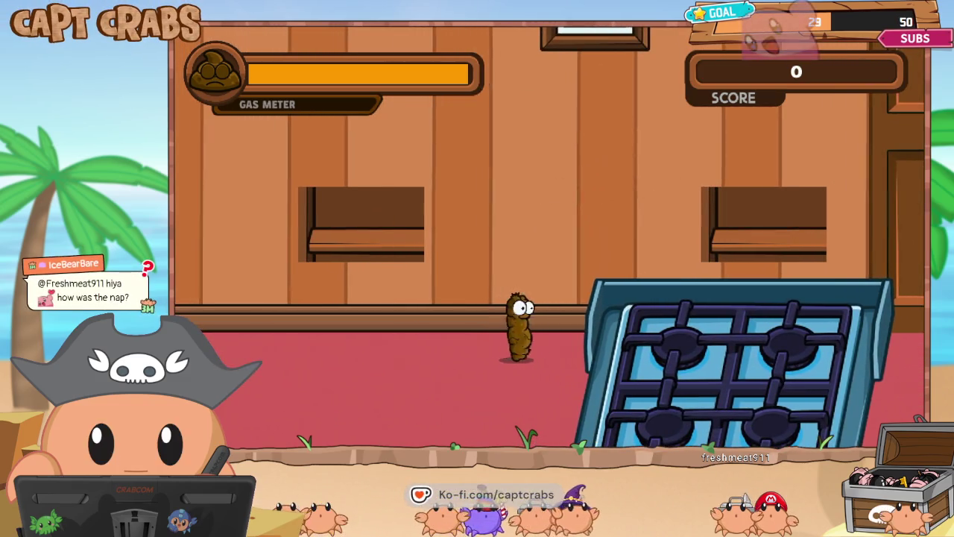
{"action": "key", "text": "Up"}
{"action": "key", "text": "Right"}
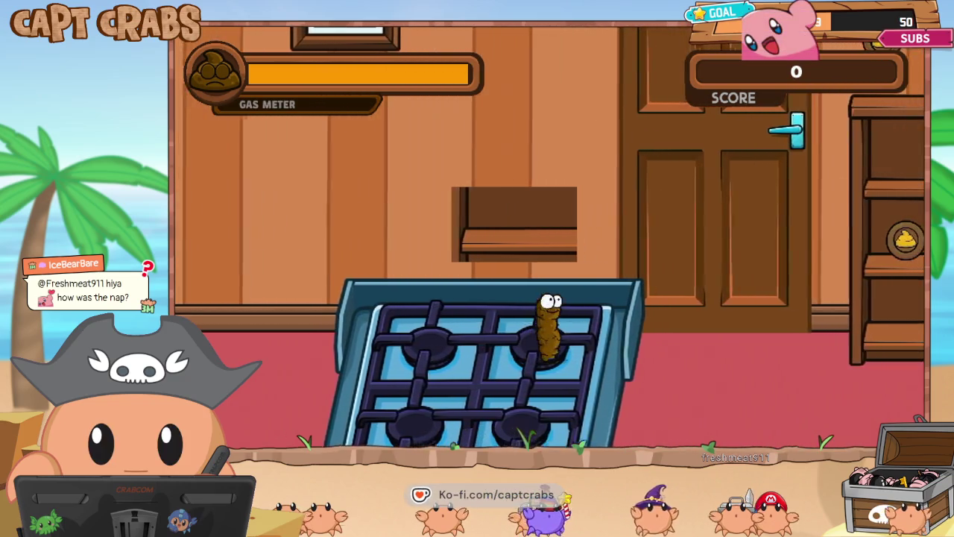
{"action": "key", "text": "Right"}
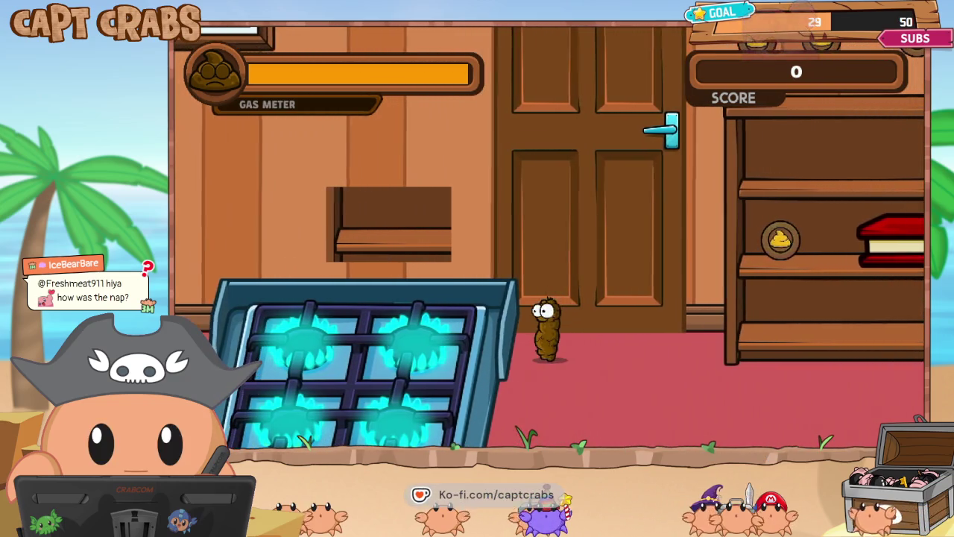
{"action": "key", "text": "Left"}
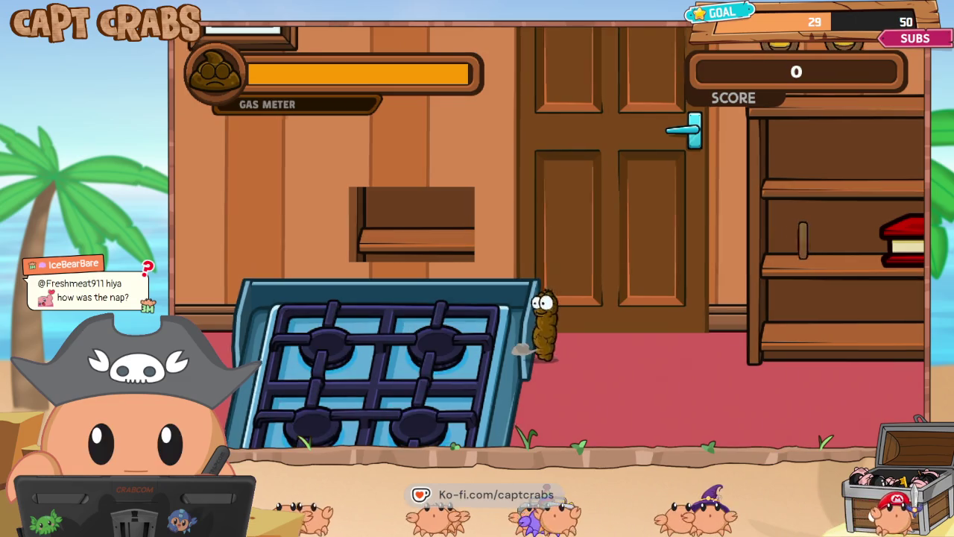
{"action": "key", "text": "space"}
{"action": "key", "text": "Left"}
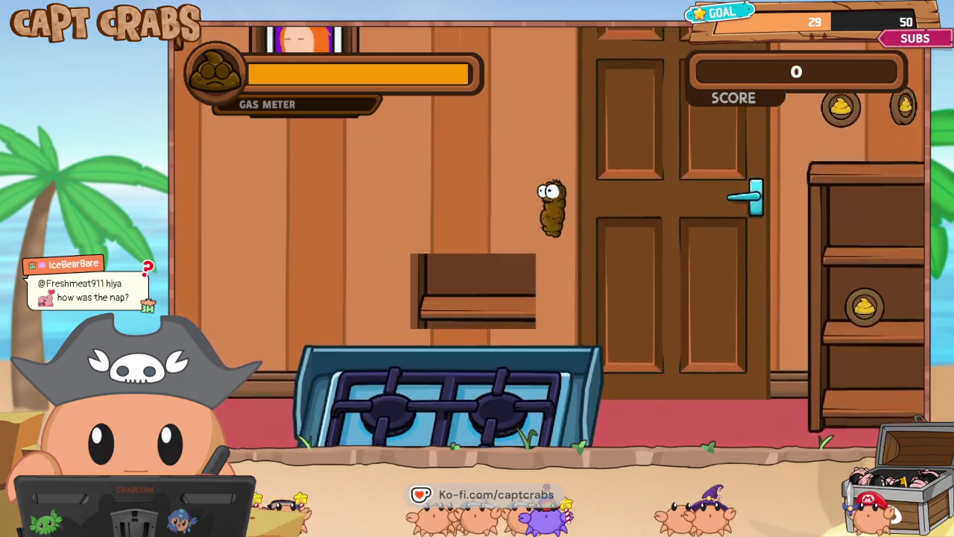
{"action": "key", "text": "Left"}
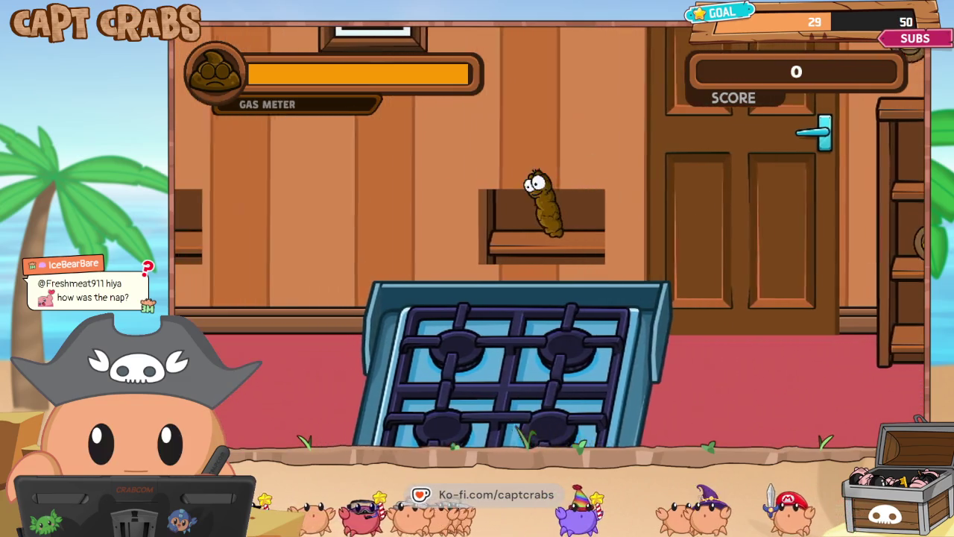
{"action": "key", "text": "space"}
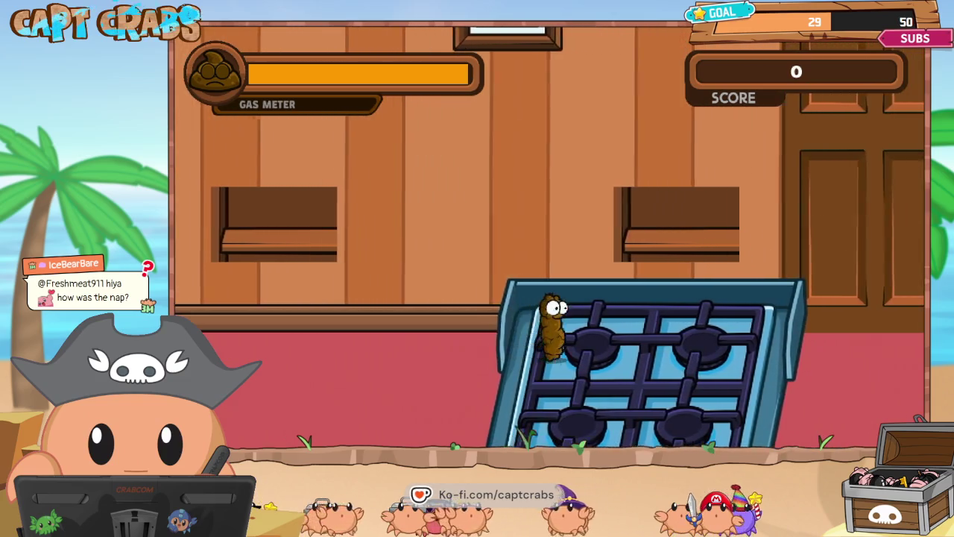
{"action": "key", "text": "space"}
{"action": "key", "text": "space"}
{"action": "key", "text": "Left"}
{"action": "key", "text": "space"}
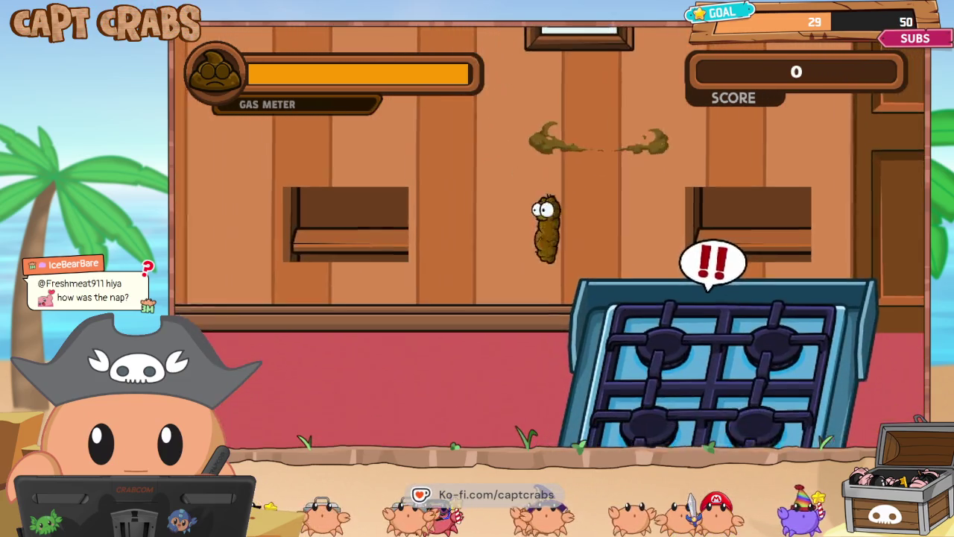
{"action": "key", "text": "Right"}
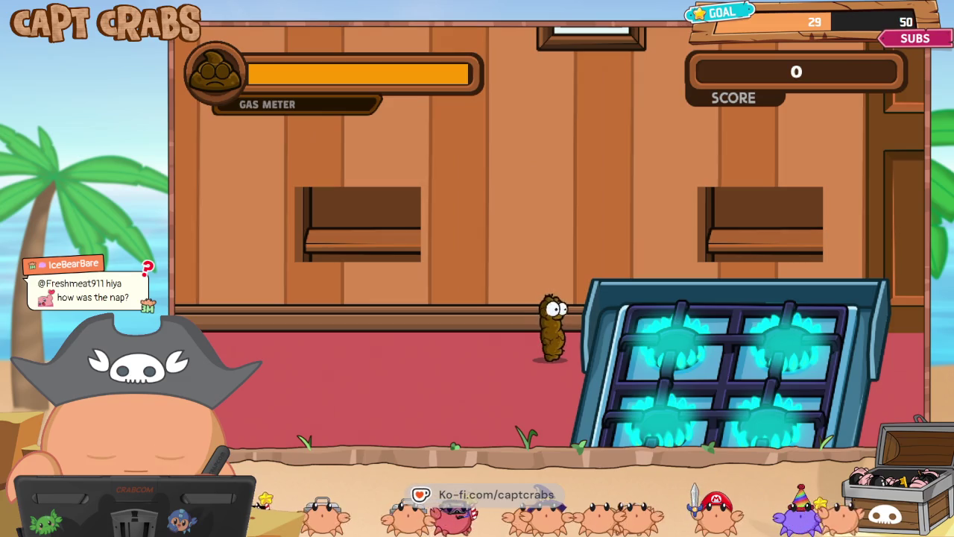
- Fly and jump the character between the shelf and the stove, bouncing on the stovetop
{"action": "key", "text": "Right"}
{"action": "key", "text": "Up"}
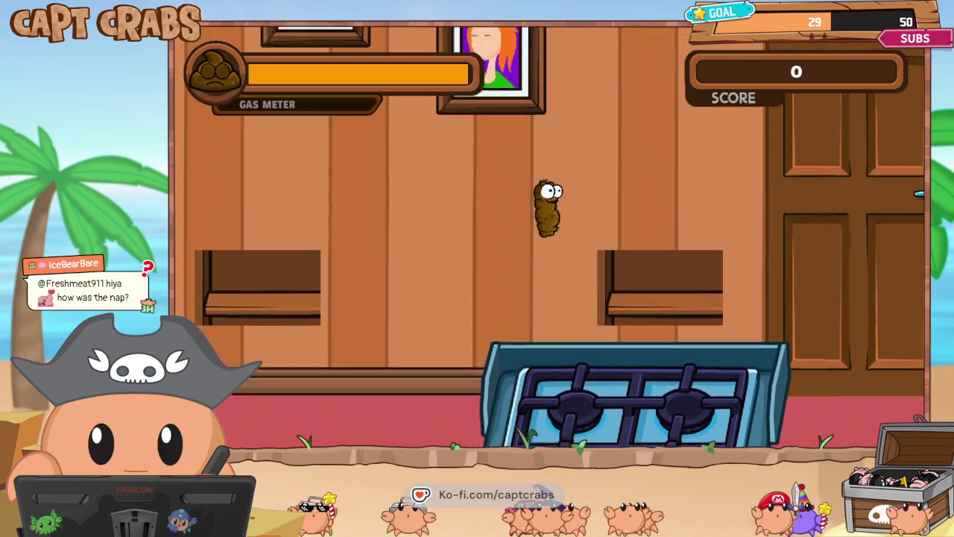
{"action": "key", "text": "Up"}
{"action": "key", "text": "Right"}
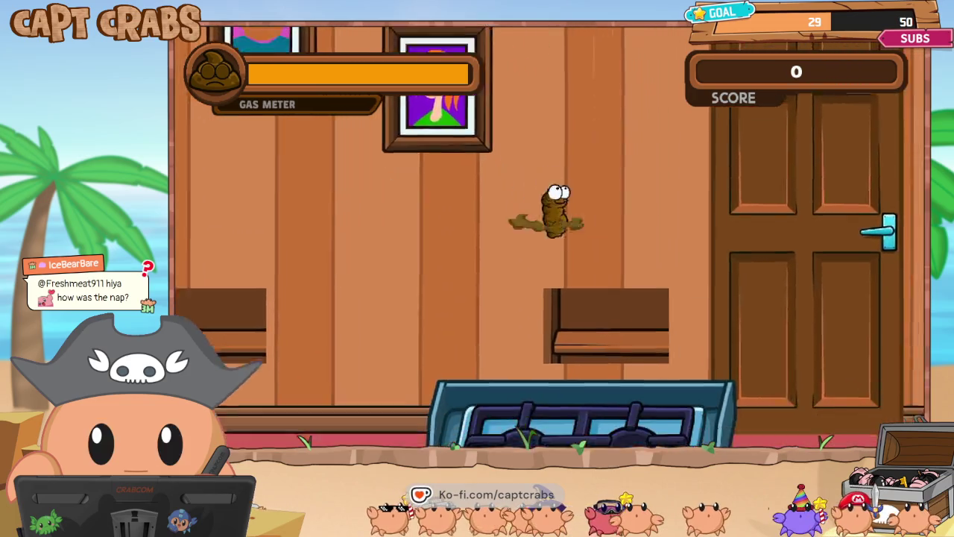
{"action": "key", "text": "Right"}
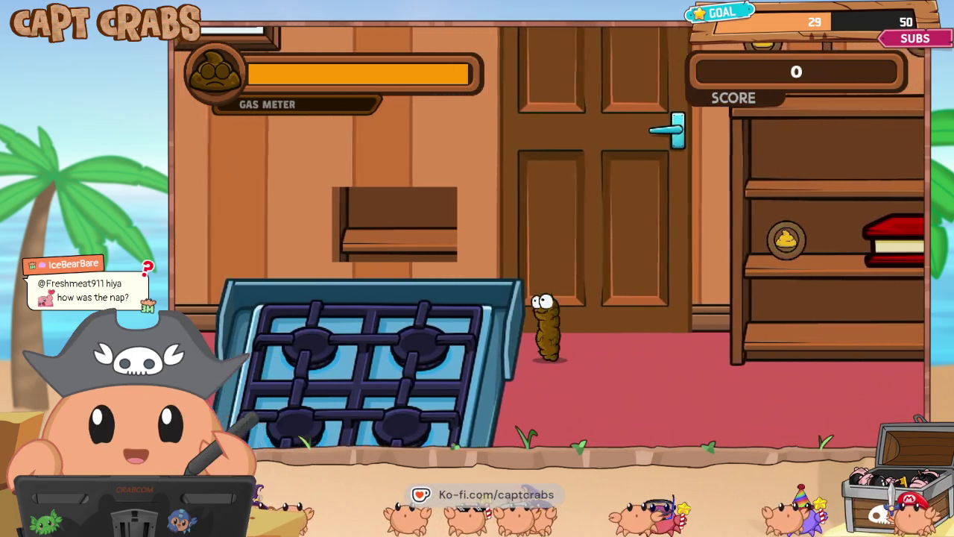
{"action": "key", "text": "Left"}
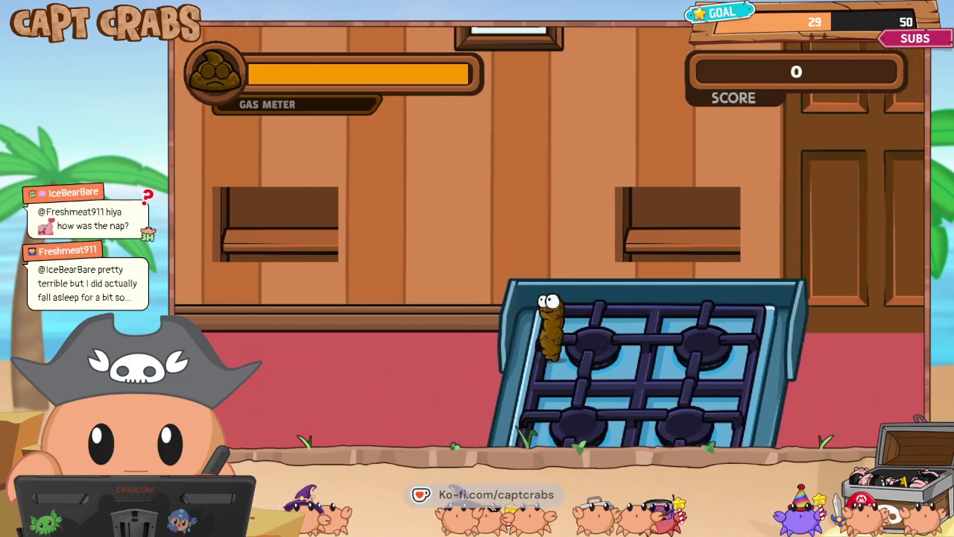
{"action": "key", "text": "Right"}
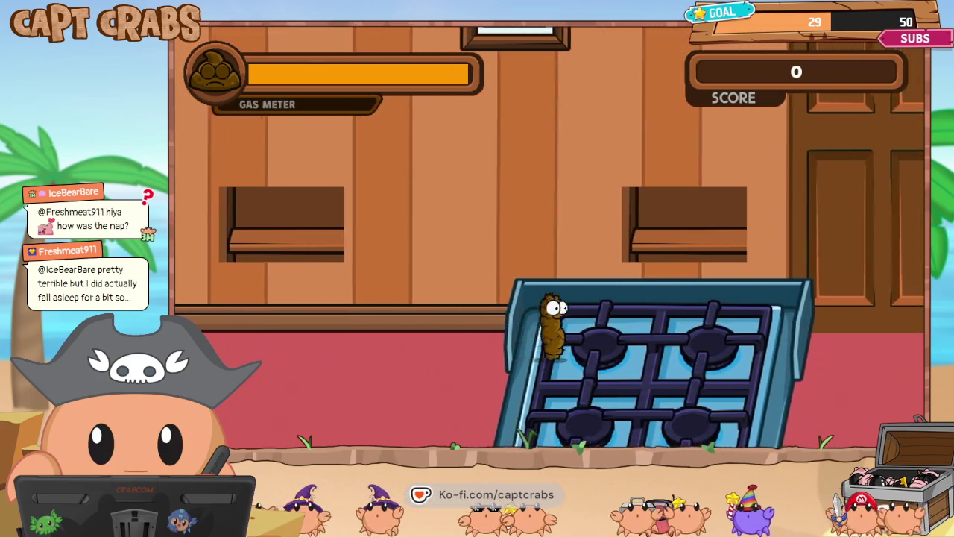
{"action": "key", "text": "Up"}
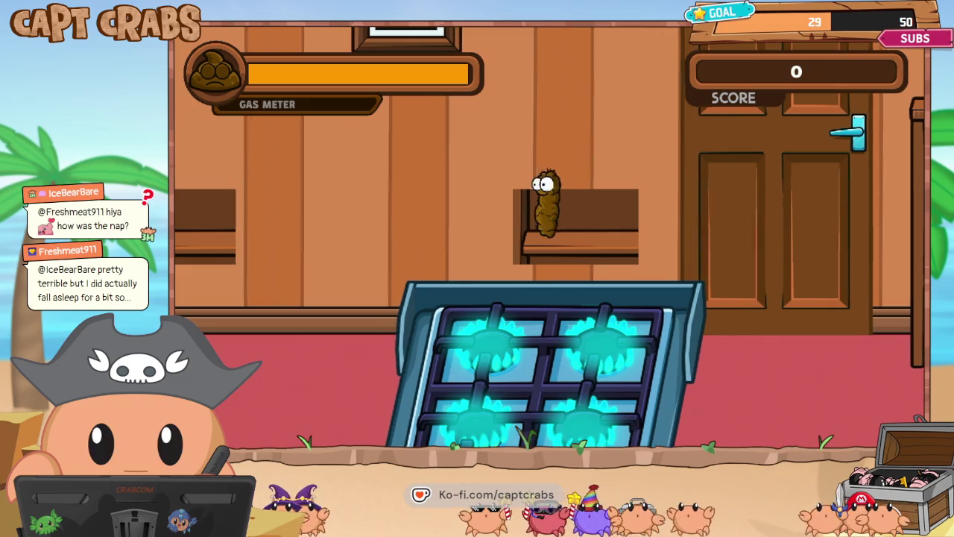
{"action": "key", "text": "Up"}
{"action": "key", "text": "Left"}
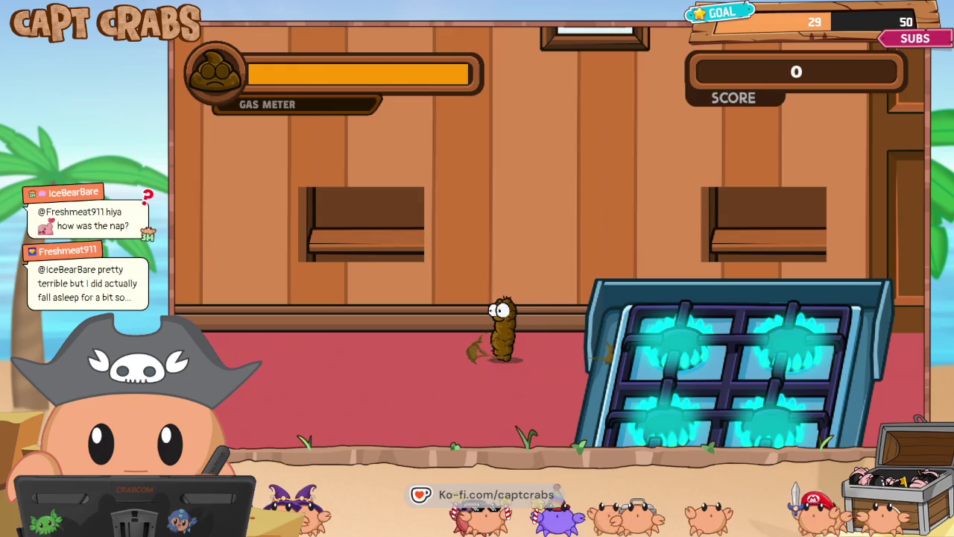
{"action": "key", "text": "Right"}
{"action": "key", "text": "Up"}
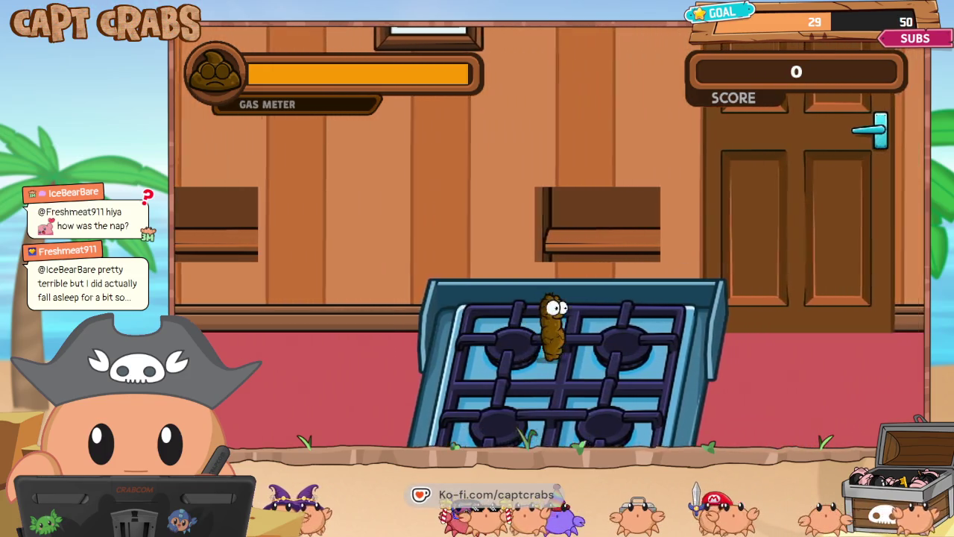
{"action": "key", "text": "Right"}
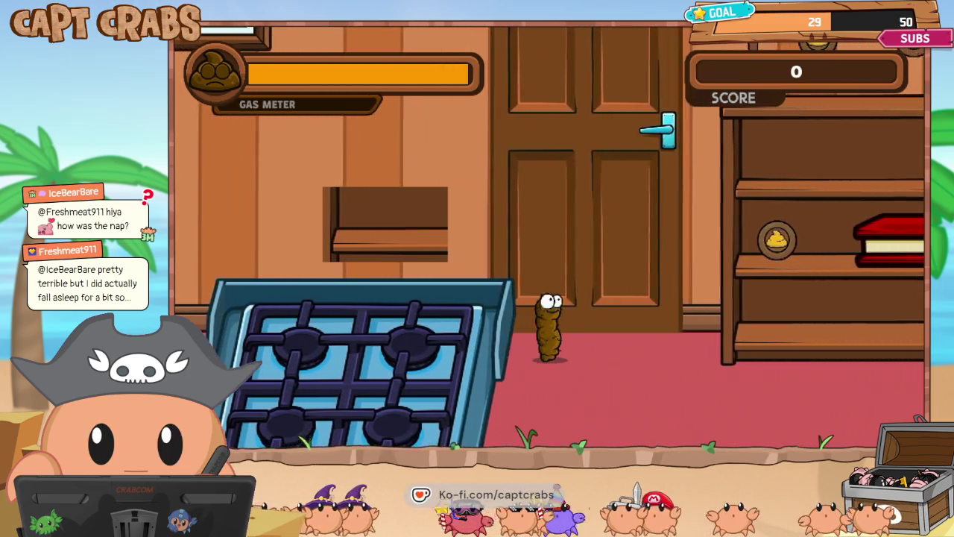
{"action": "key", "text": "Left"}
{"action": "key", "text": "Up"}
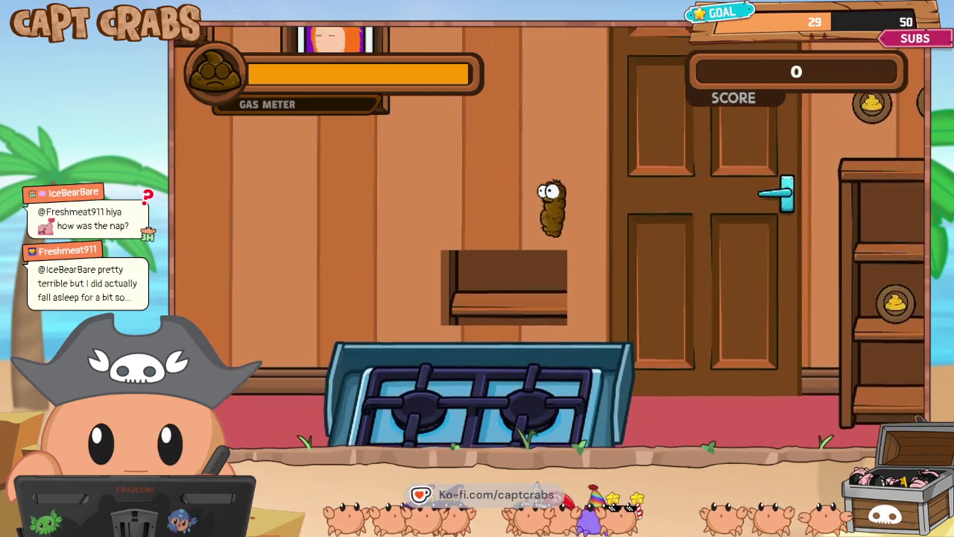
{"action": "key", "text": "Left"}
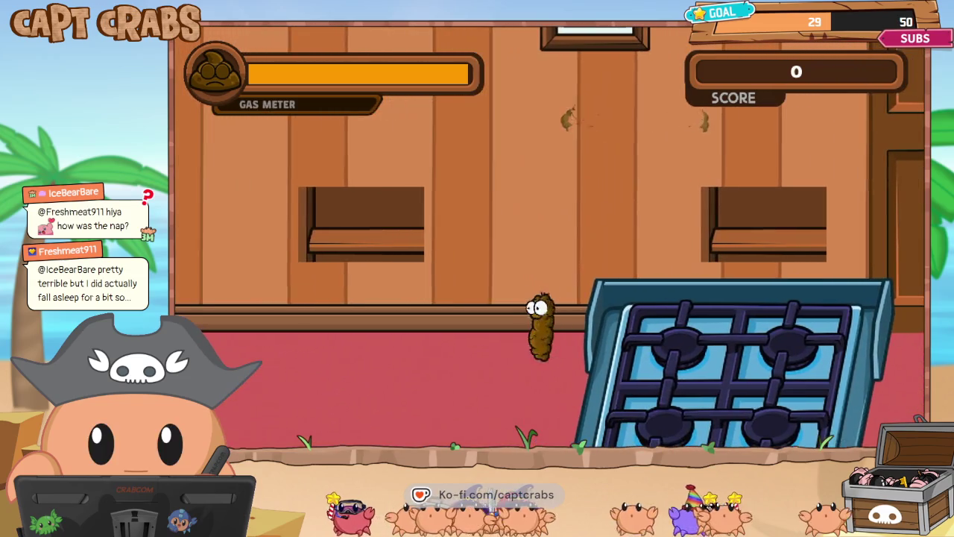
{"action": "key", "text": "Right"}
{"action": "key", "text": "Up"}
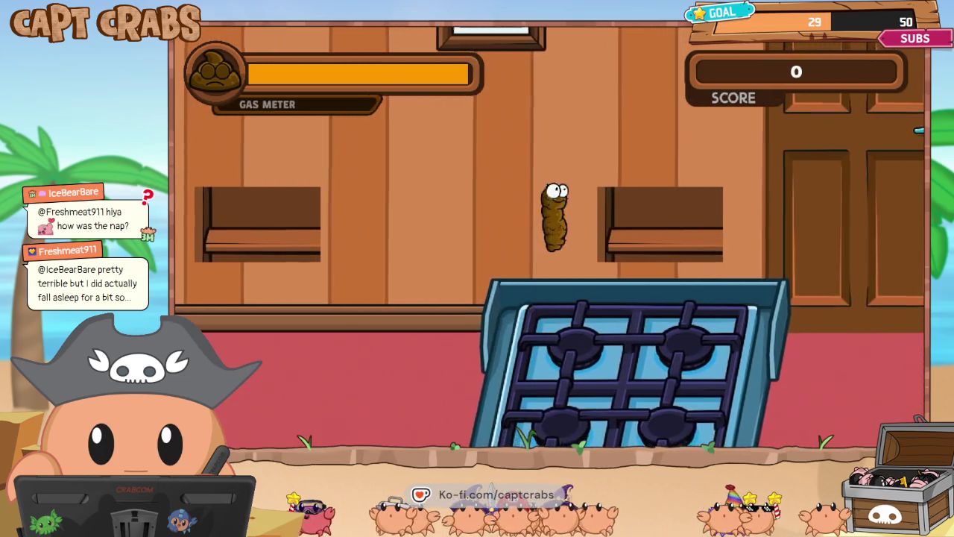
- Open the pause menu and exit the test game back to the editor
{"action": "key", "text": "Left"}
{"action": "key", "text": "Escape"}
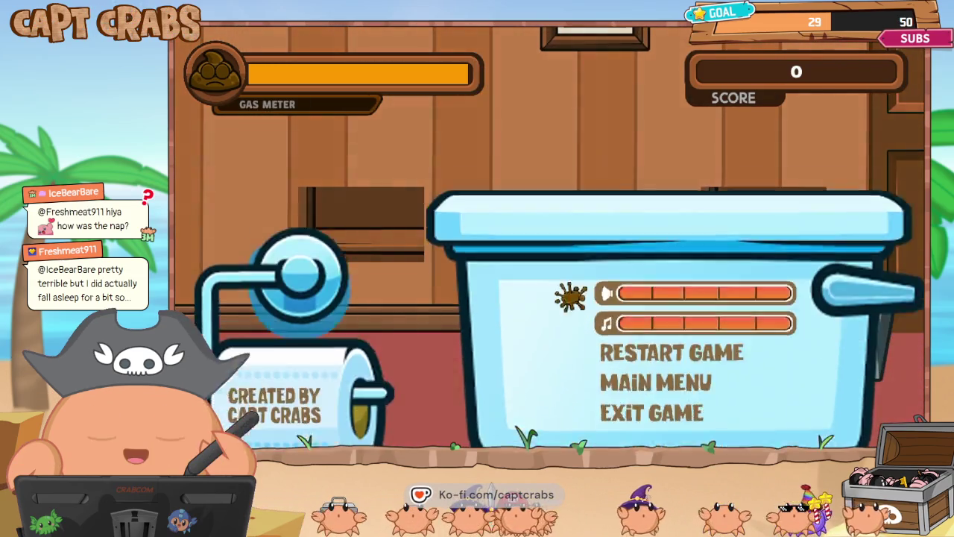
{"action": "key", "text": "Down"}
{"action": "key", "text": "Down"}
{"action": "key", "text": "Return"}
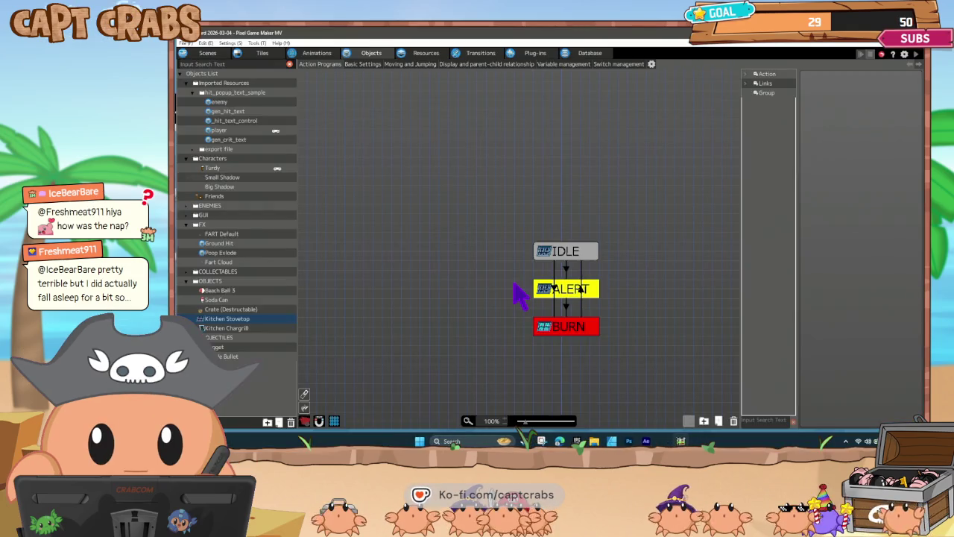
- Check IDLE-to-BURN's FART Default attack-hit condition, then tick Contact with Wall Detection of Other Objects
{"action": "left_click", "coordinate": [554, 291]}
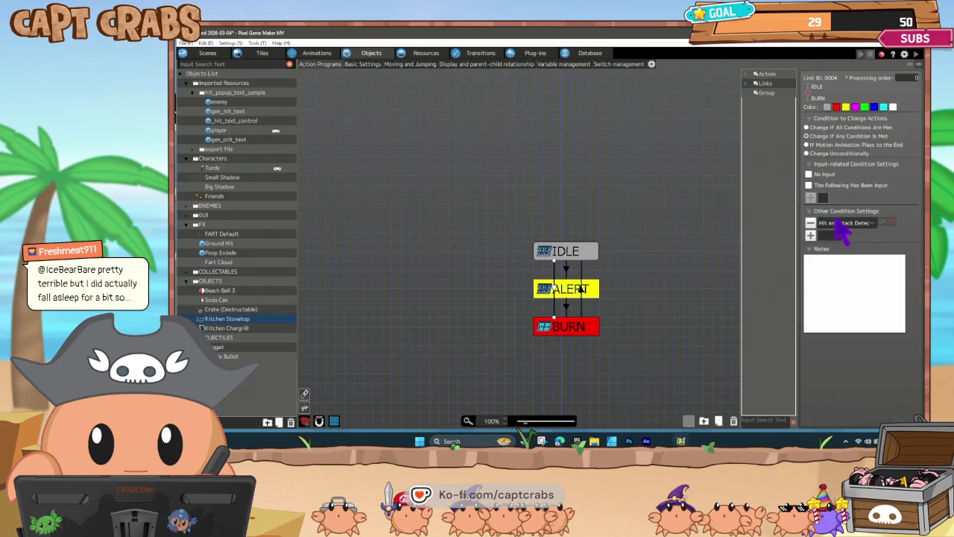
{"action": "double_click", "coordinate": [842, 224]}
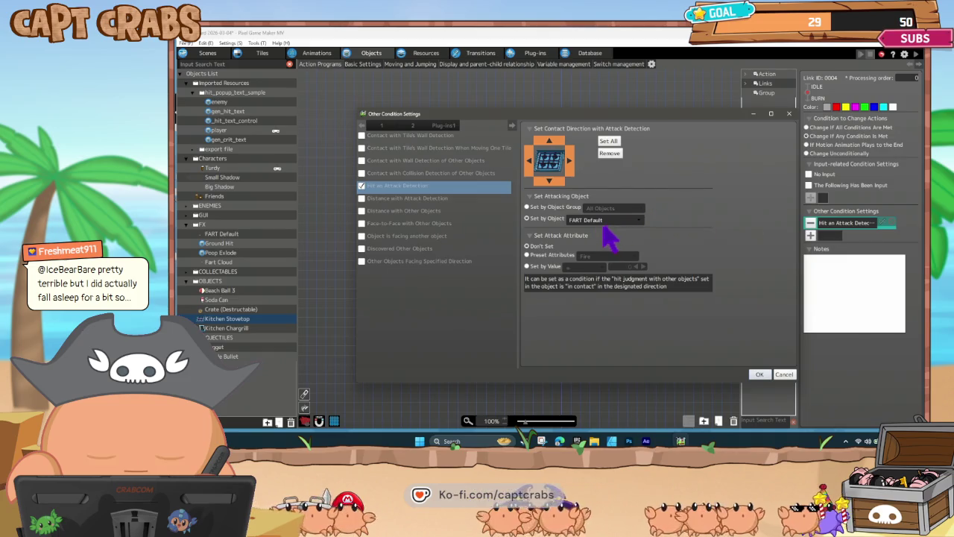
{"action": "left_click", "coordinate": [254, 234]}
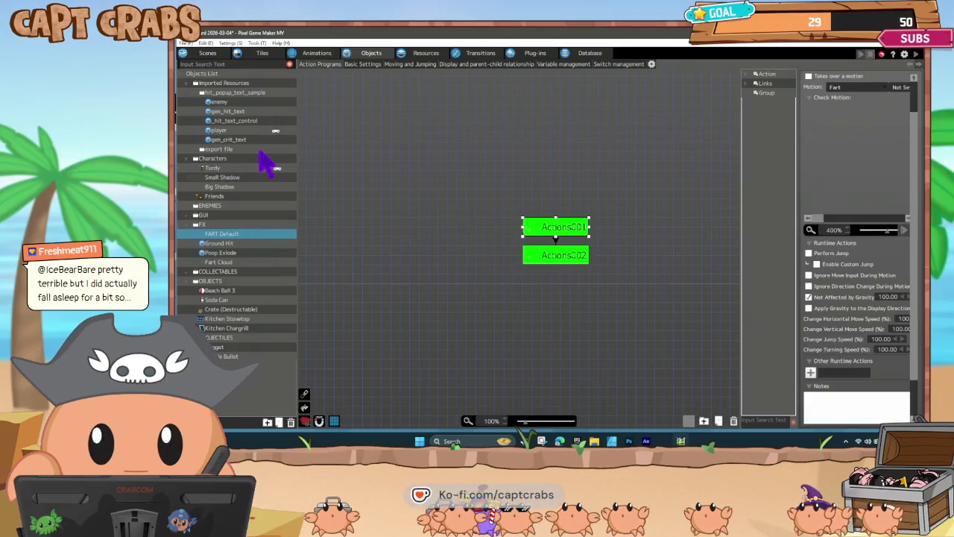
{"action": "left_click", "coordinate": [231, 319]}
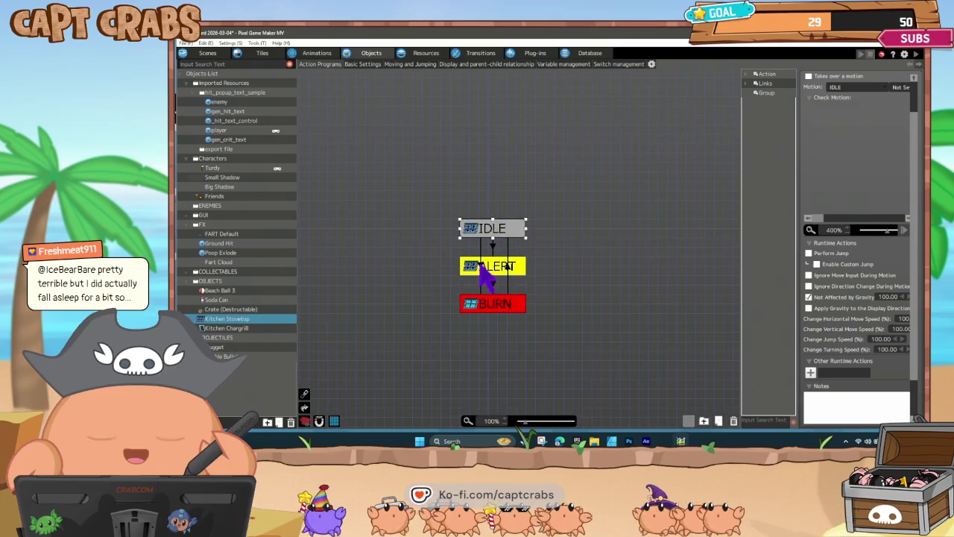
{"action": "left_click", "coordinate": [483, 270]}
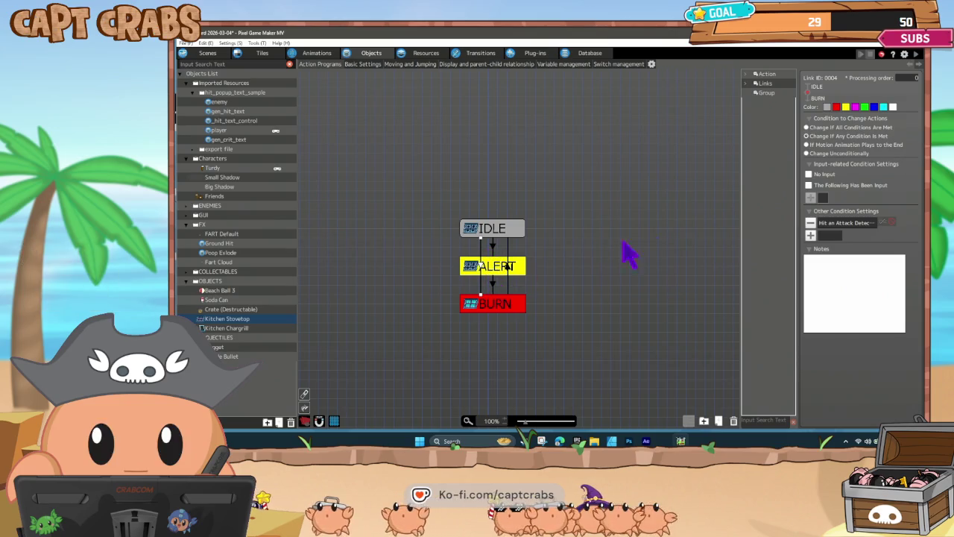
{"action": "double_click", "coordinate": [846, 224]}
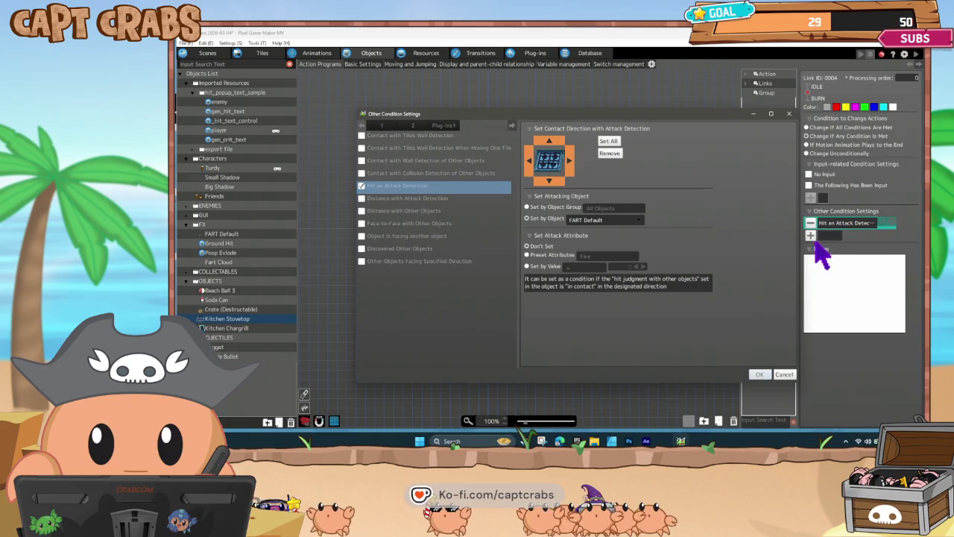
{"action": "left_click", "coordinate": [760, 375]}
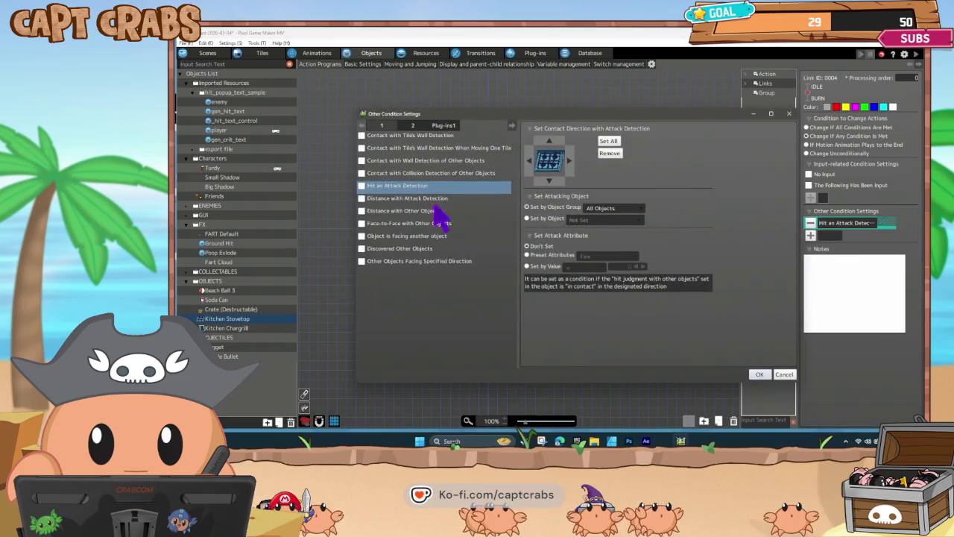
{"action": "left_click", "coordinate": [364, 161]}
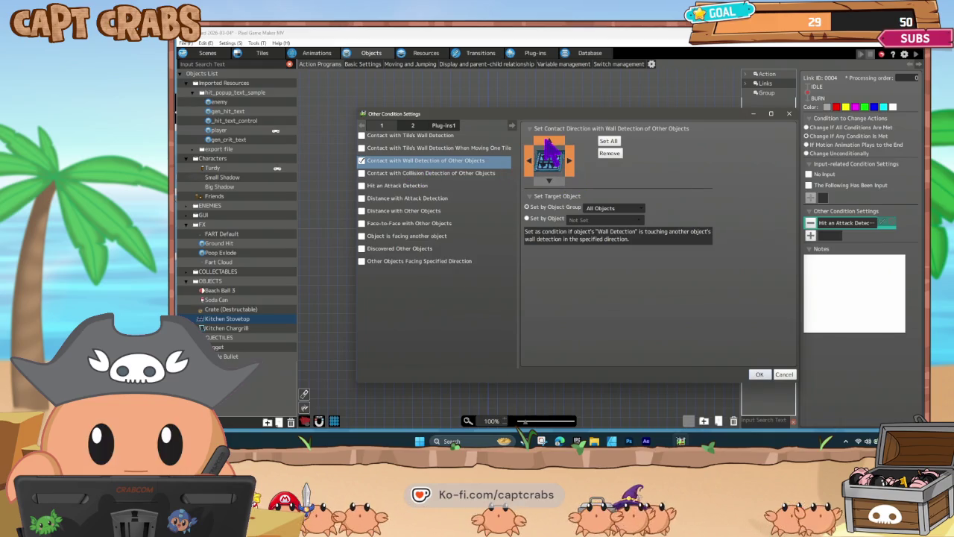
- Target the wall-contact condition at FART Default, switch IDLE-to-BURN to OR, and launch a test play
{"action": "left_click", "coordinate": [547, 219]}
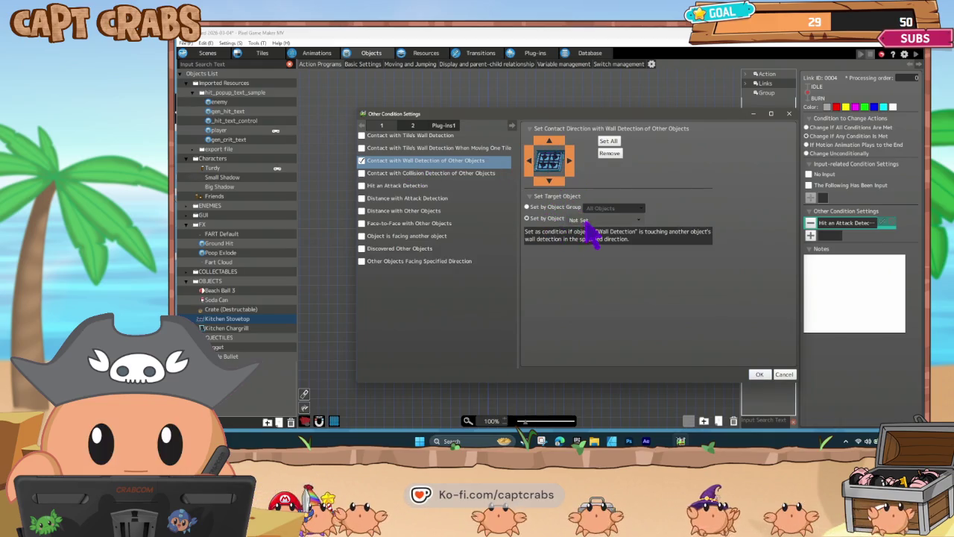
{"action": "left_click", "coordinate": [588, 220]}
{"action": "mouse_move", "coordinate": [621, 289]}
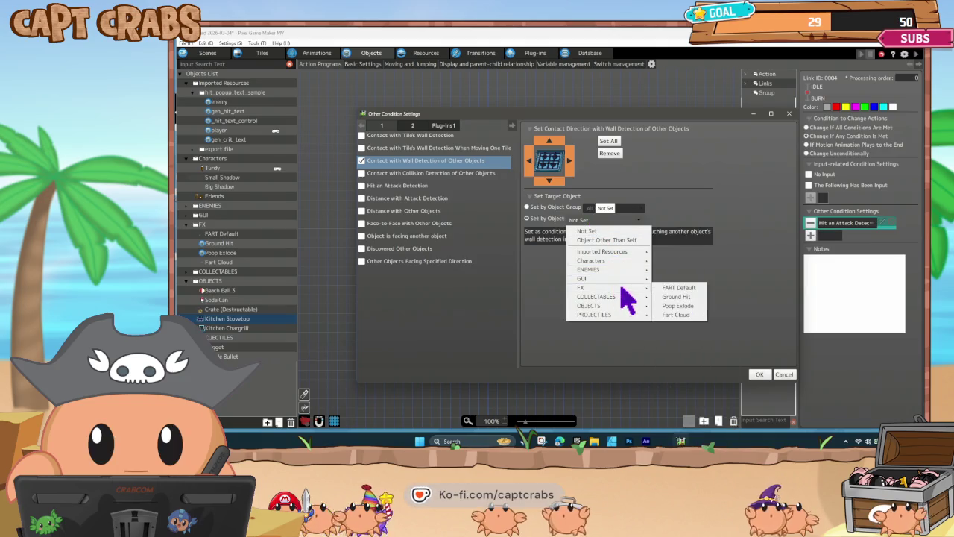
{"action": "left_click", "coordinate": [678, 287]}
{"action": "left_click", "coordinate": [760, 375]}
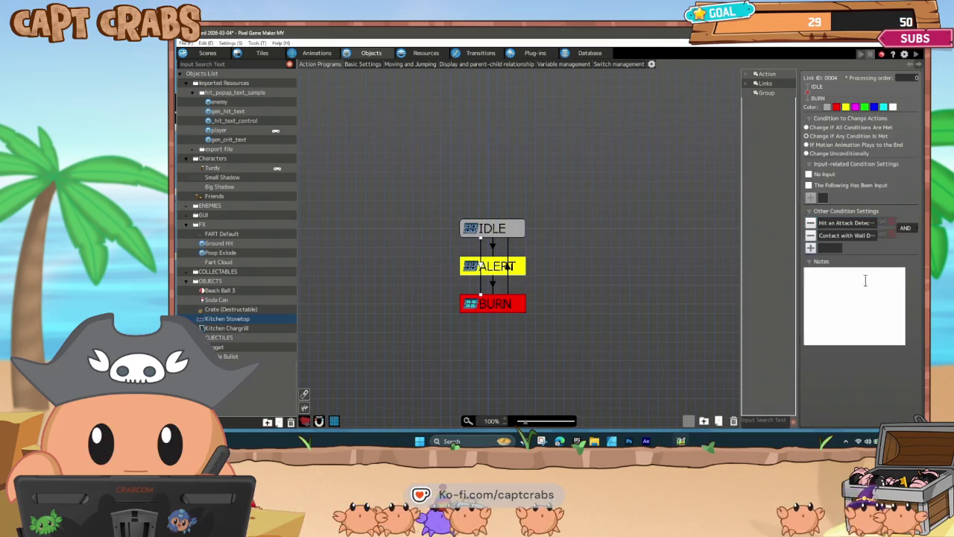
{"action": "left_click", "coordinate": [908, 229]}
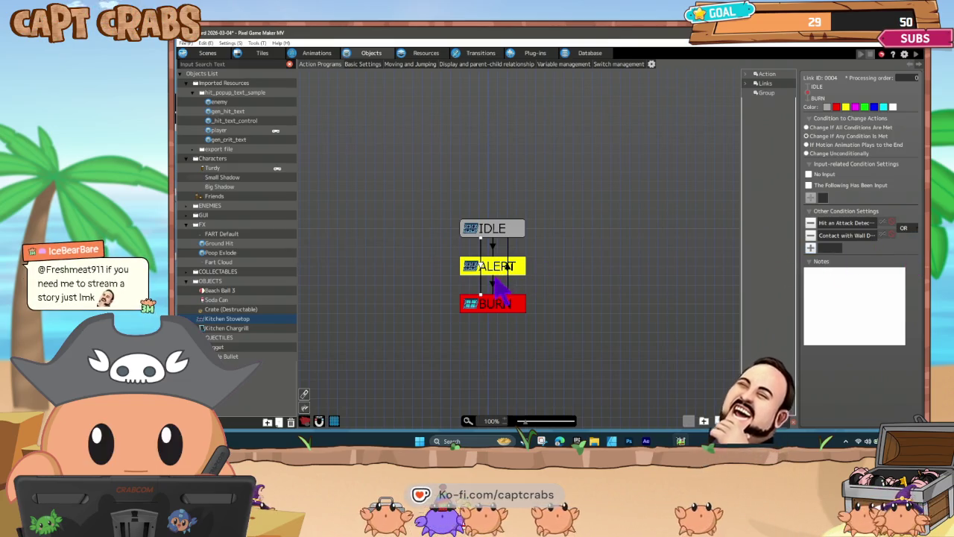
{"action": "left_click", "coordinate": [454, 297]}
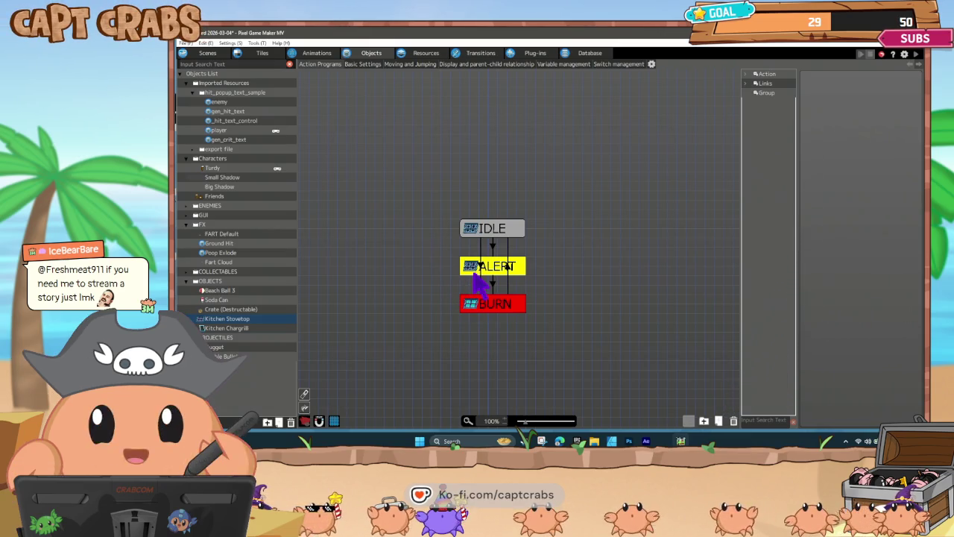
{"action": "double_click", "coordinate": [473, 273]}
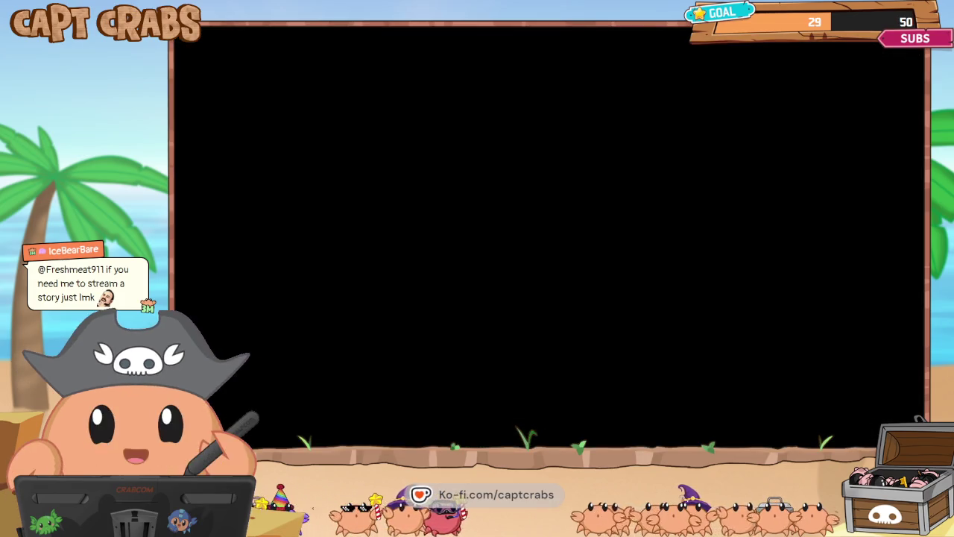
- Walk the character to the stove, puffing gas over it and jumping onto it
{"action": "key", "text": "Right"}
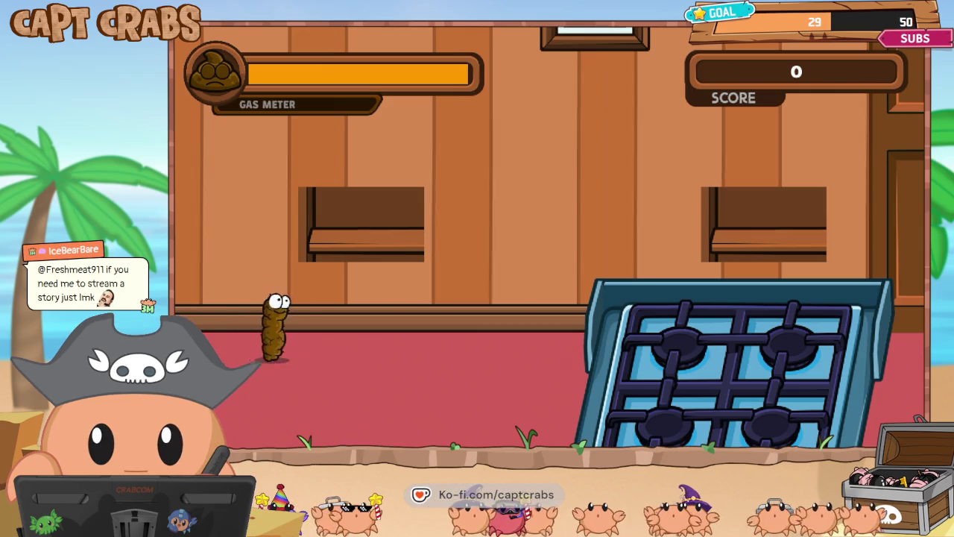
{"action": "key", "text": "space"}
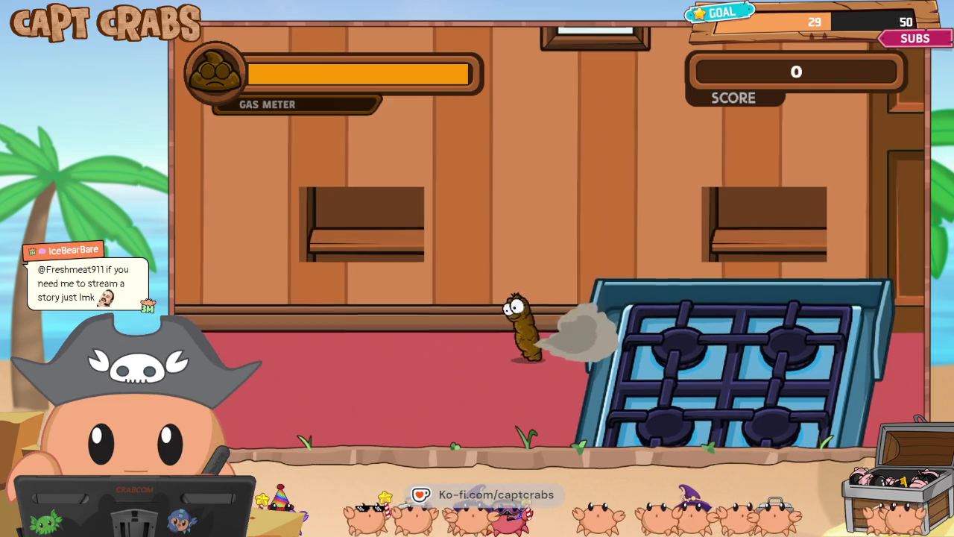
{"action": "key", "text": "Right"}
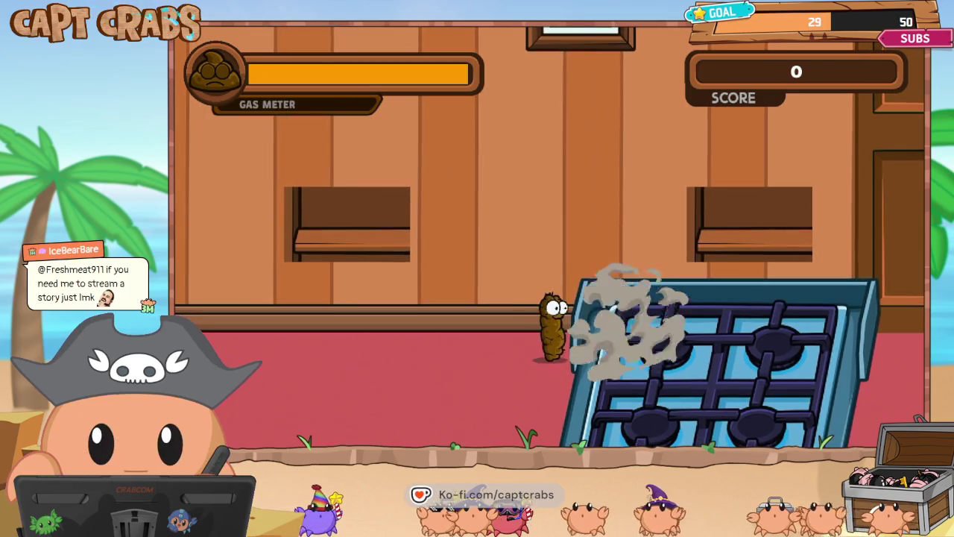
{"action": "key", "text": "space"}
{"action": "key", "text": "space"}
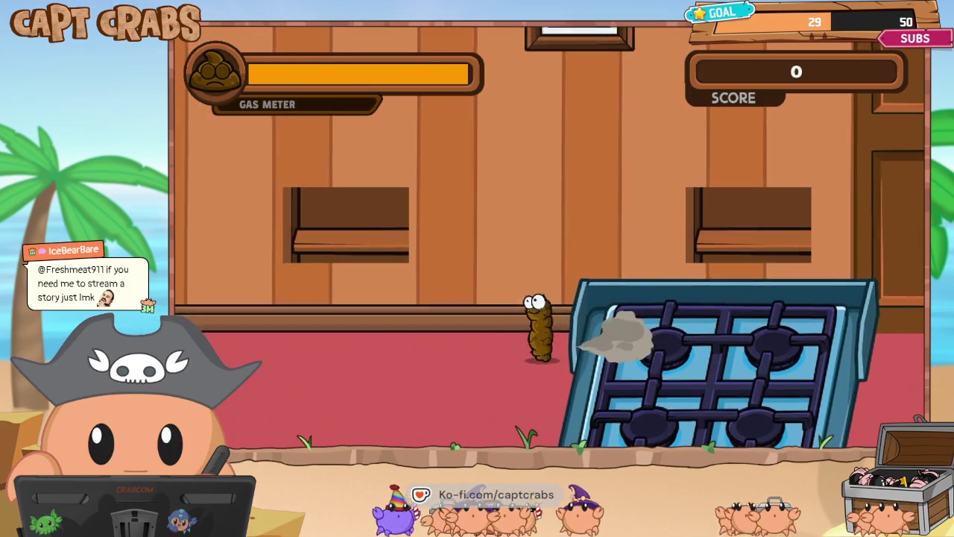
{"action": "key", "text": "Left"}
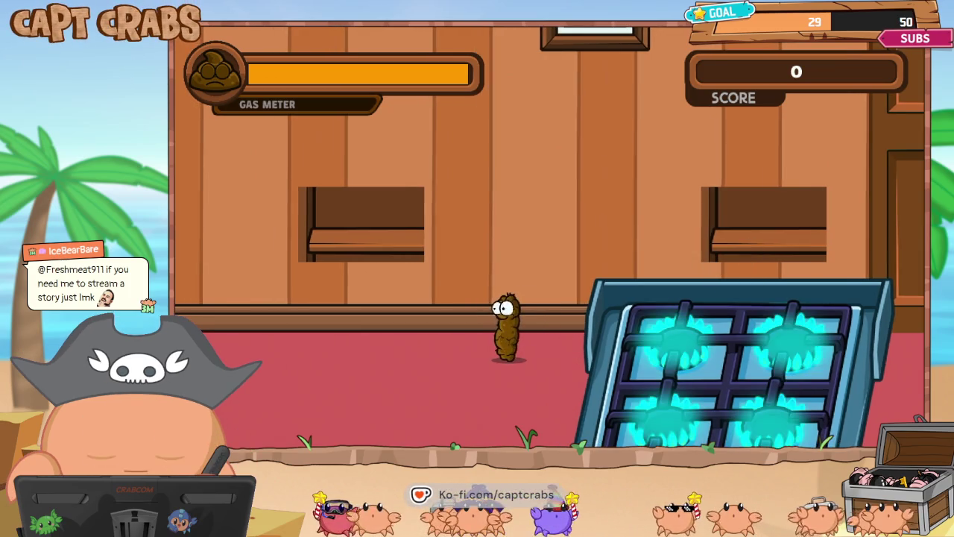
{"action": "key", "text": "Right"}
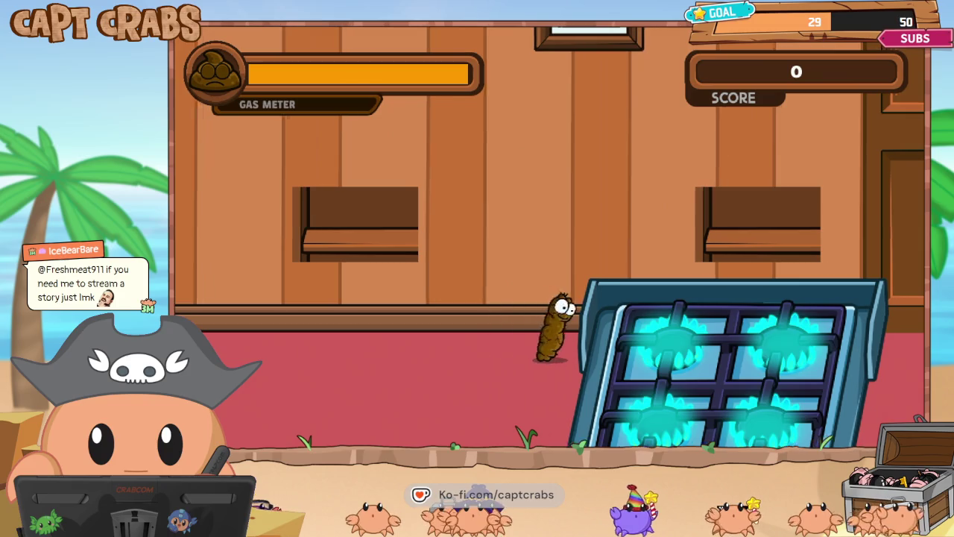
{"action": "key", "text": "Right"}
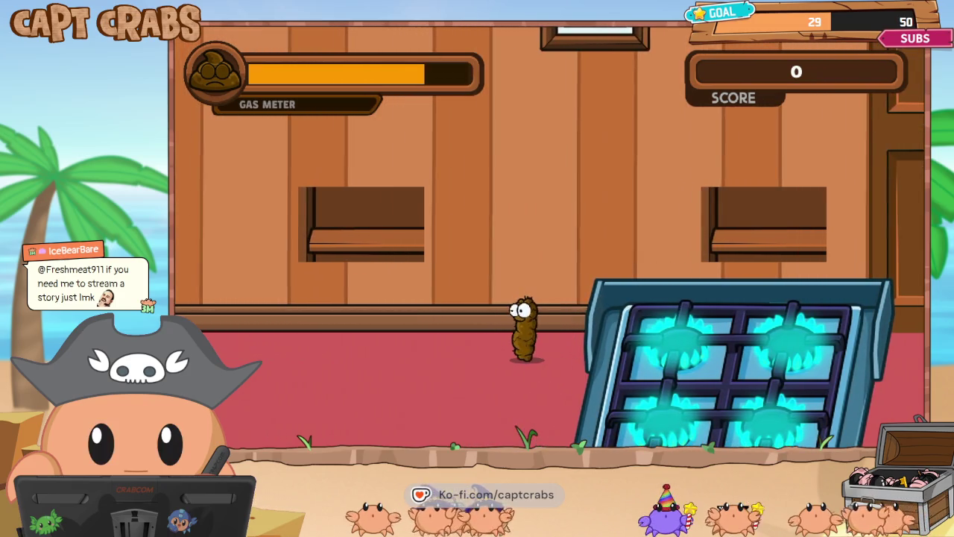
{"action": "key", "text": "Up"}
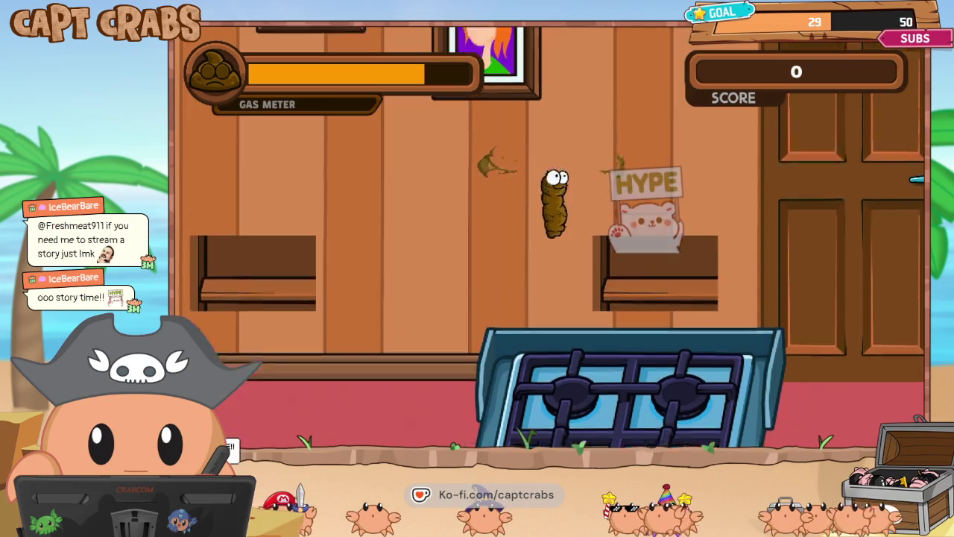
{"action": "key", "text": "Left"}
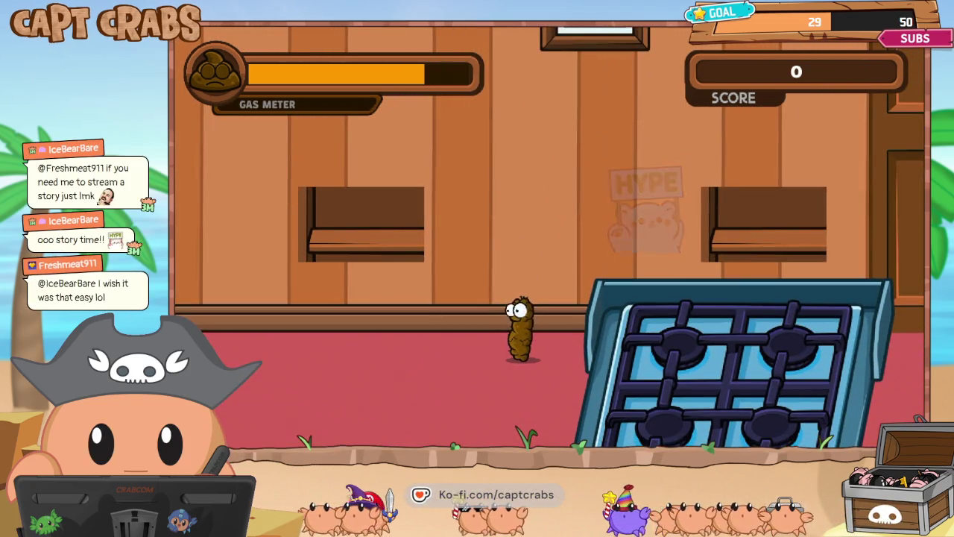
{"action": "key", "text": "space"}
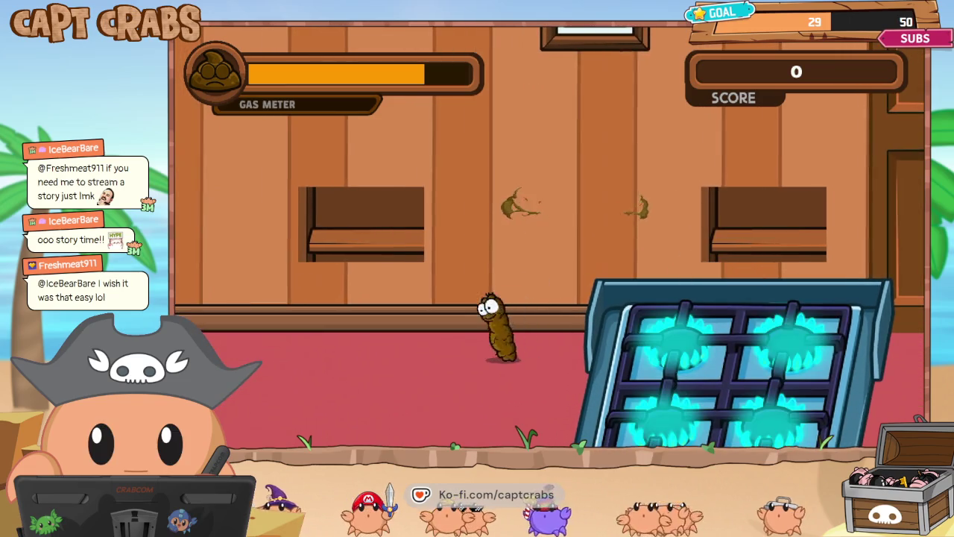
- Release more gas near the stove while flying around, then pause and close the test play
{"action": "key", "text": "Left"}
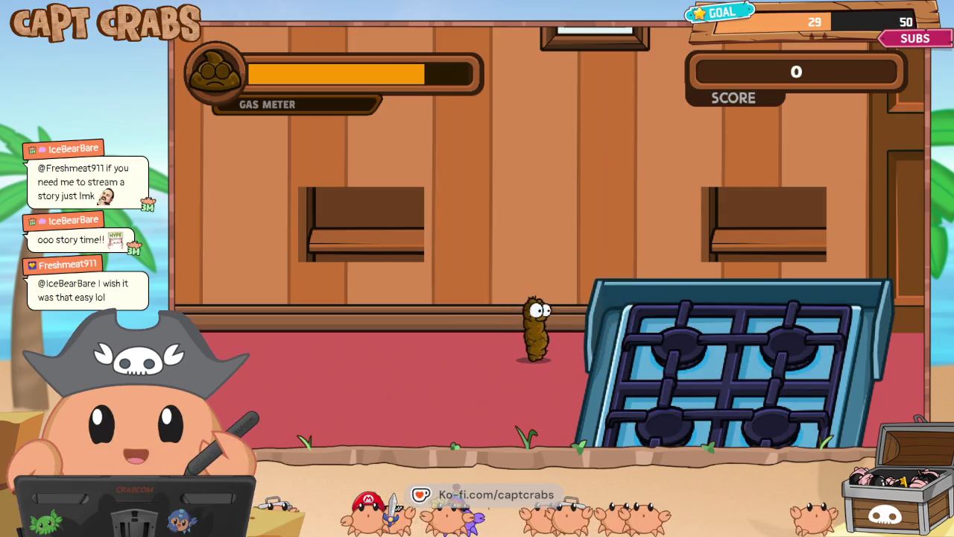
{"action": "key", "text": "Right"}
{"action": "key", "text": "Right"}
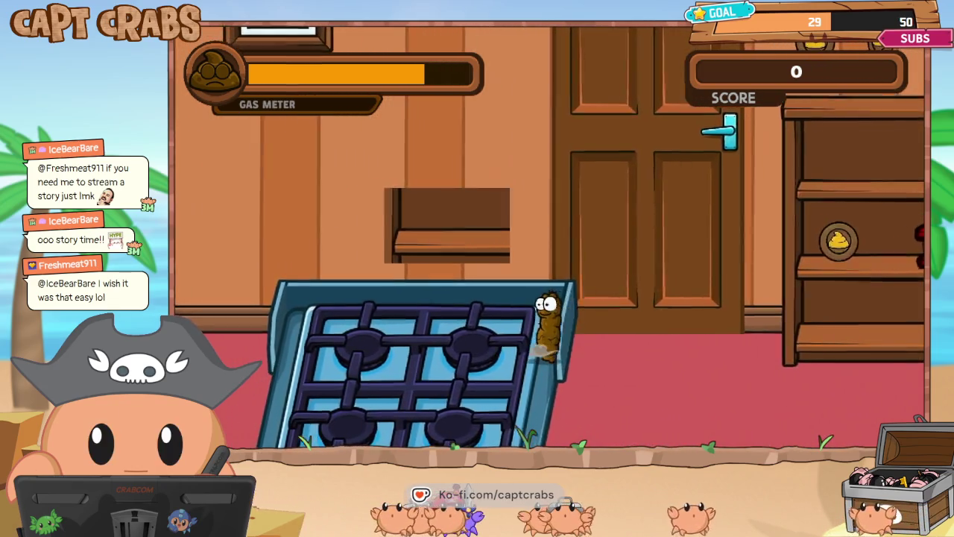
{"action": "key", "text": "space"}
{"action": "key", "text": "Left"}
{"action": "key", "text": "Left"}
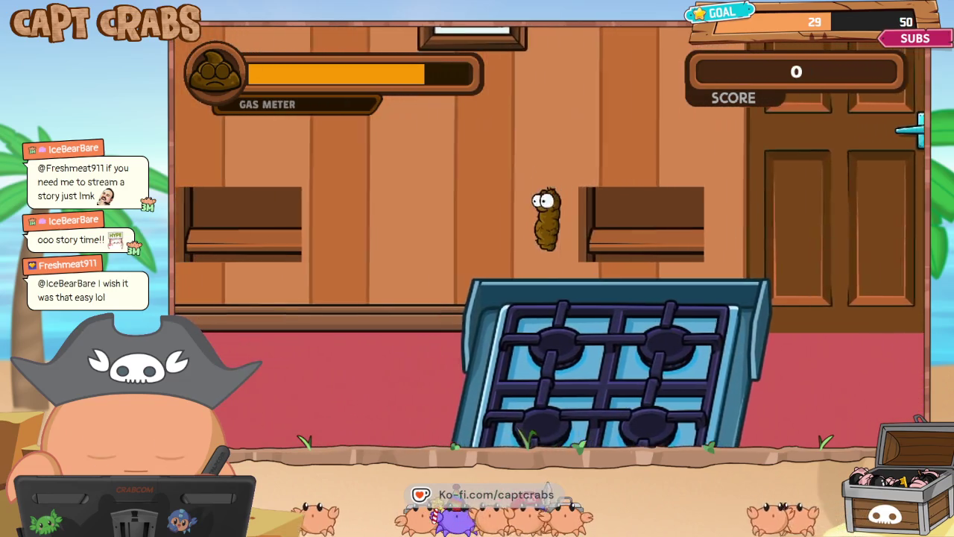
{"action": "key", "text": "Right"}
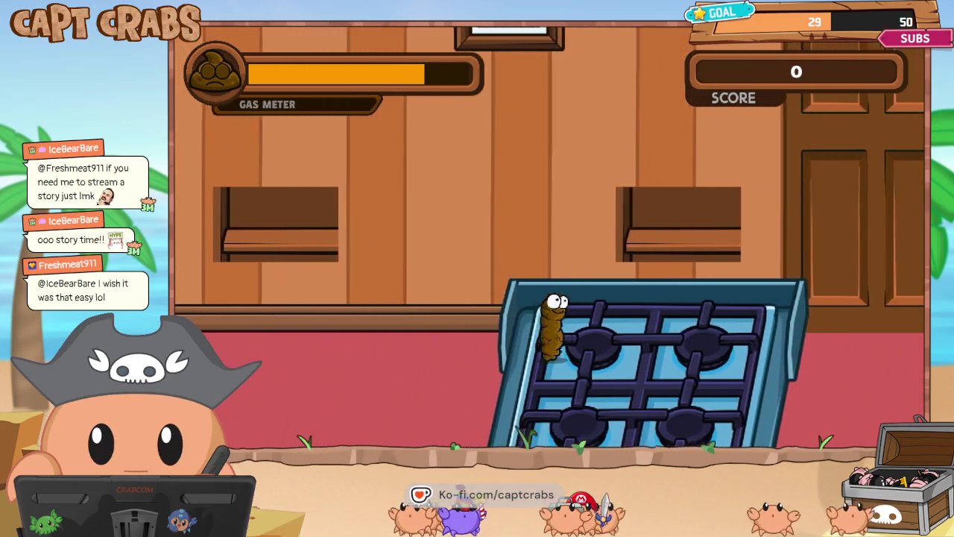
{"action": "key", "text": "Left"}
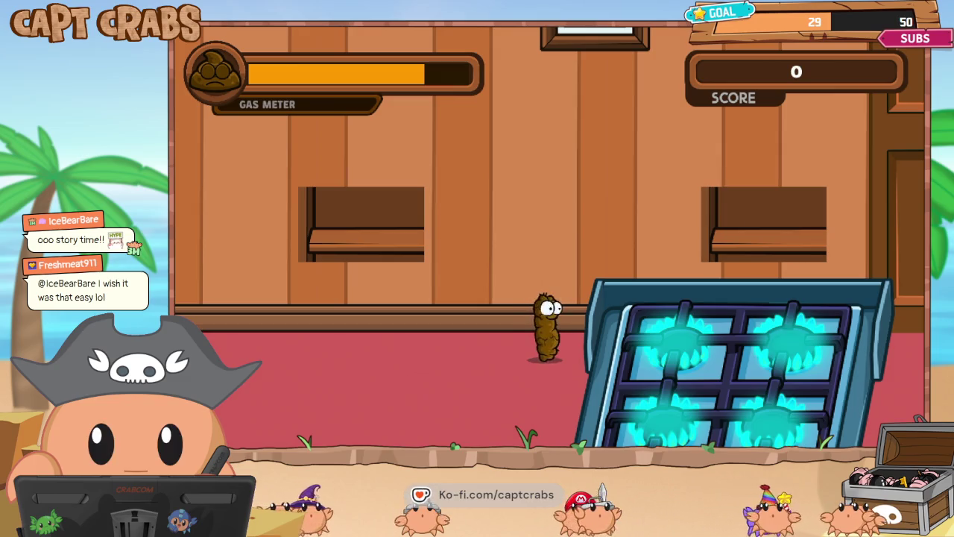
{"action": "key", "text": "Up"}
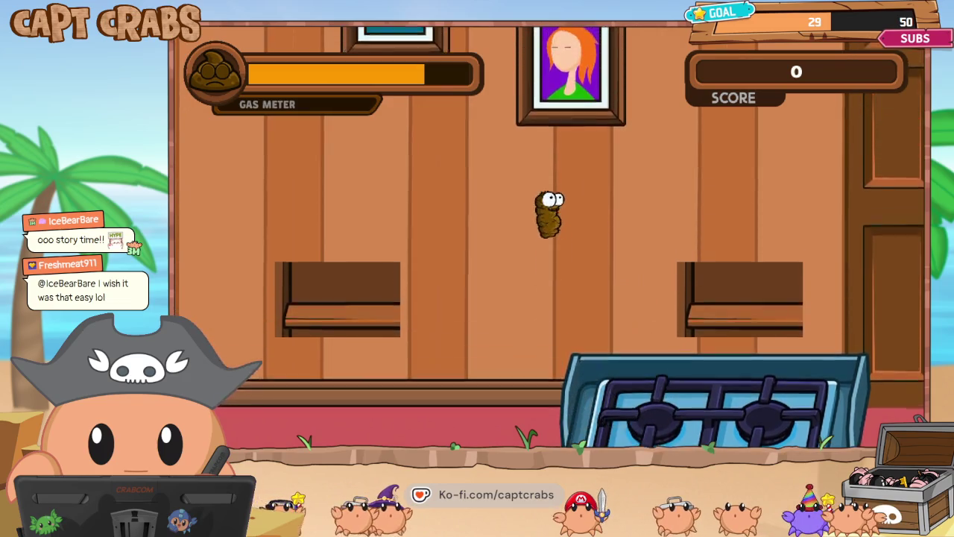
{"action": "key", "text": "Up"}
{"action": "key", "text": "Up"}
{"action": "key", "text": "Up"}
{"action": "key", "text": "Up"}
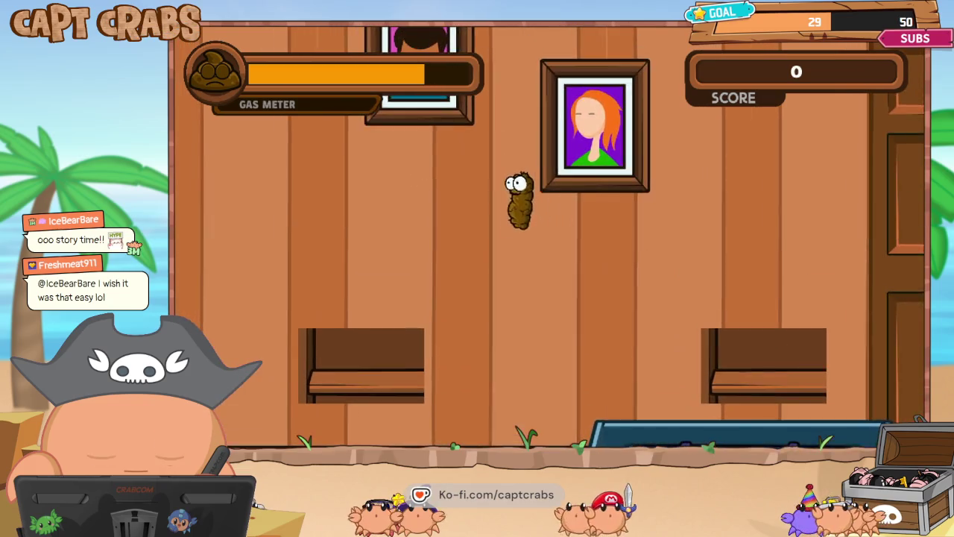
{"action": "key", "text": "Escape"}
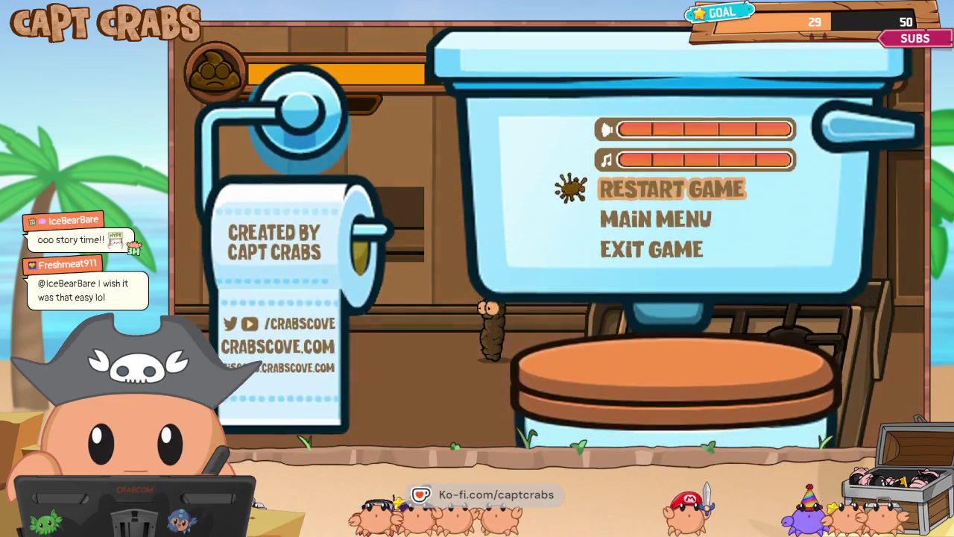
{"action": "key", "text": "alt+F4"}
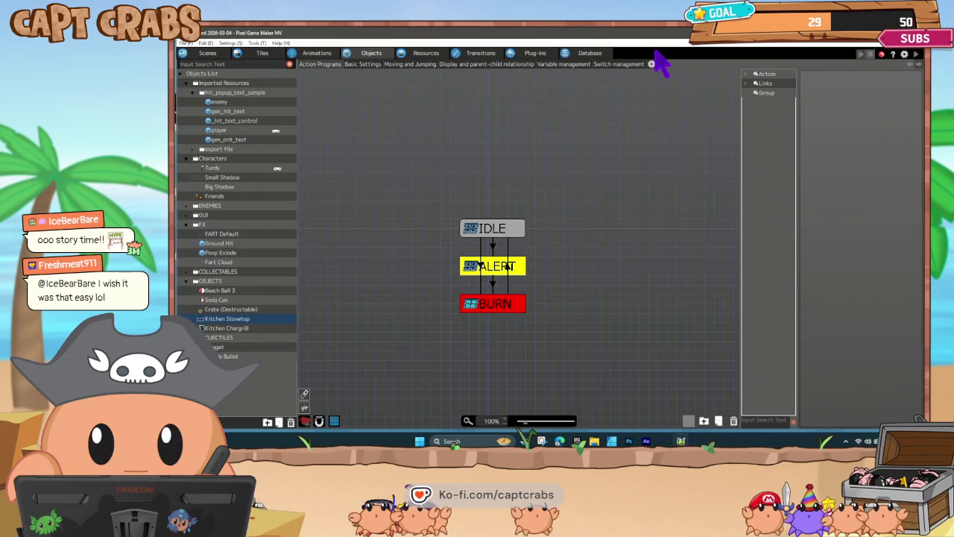
- Remove the wall-contact condition from the IDLE-to-BURN link, keeping Hit an Attack Detection
{"action": "left_click", "coordinate": [492, 282]}
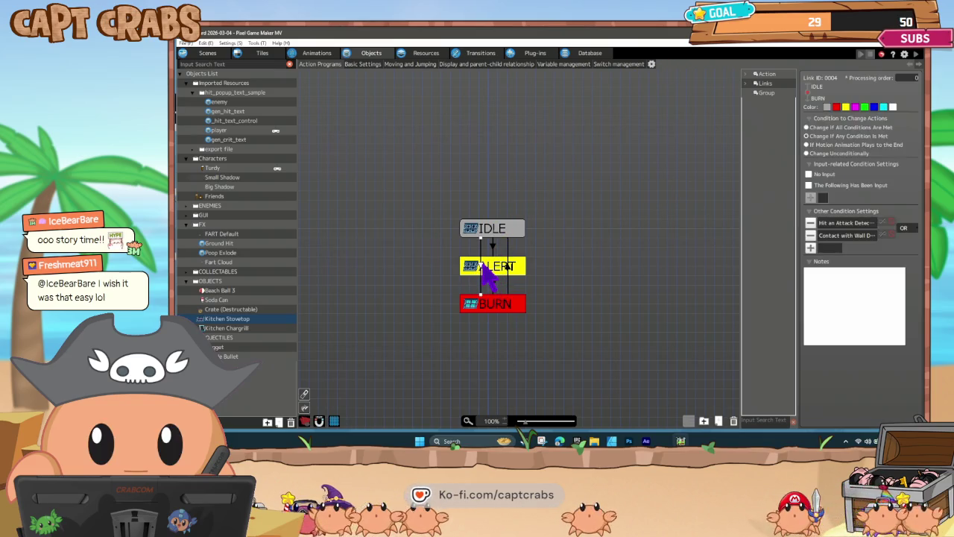
{"action": "left_click", "coordinate": [813, 236]}
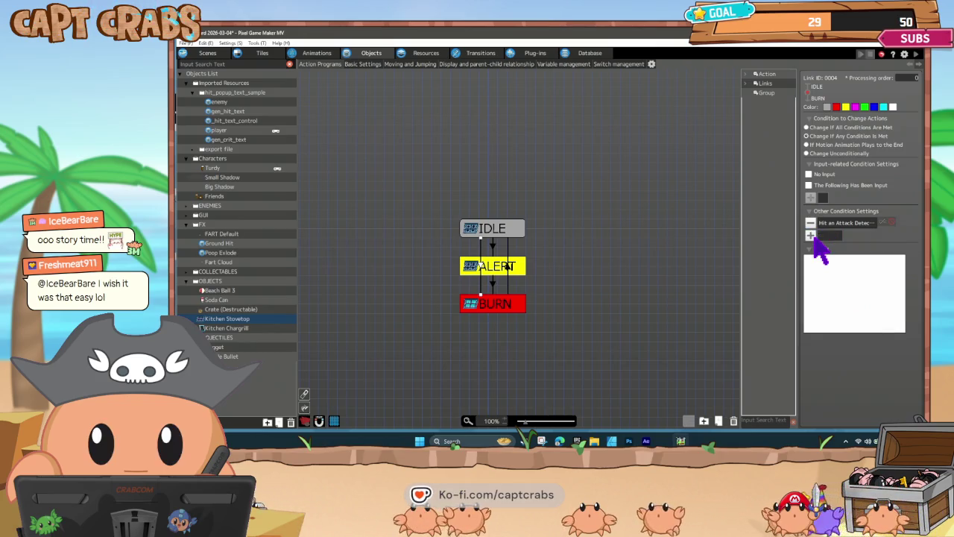
{"action": "double_click", "coordinate": [823, 223]}
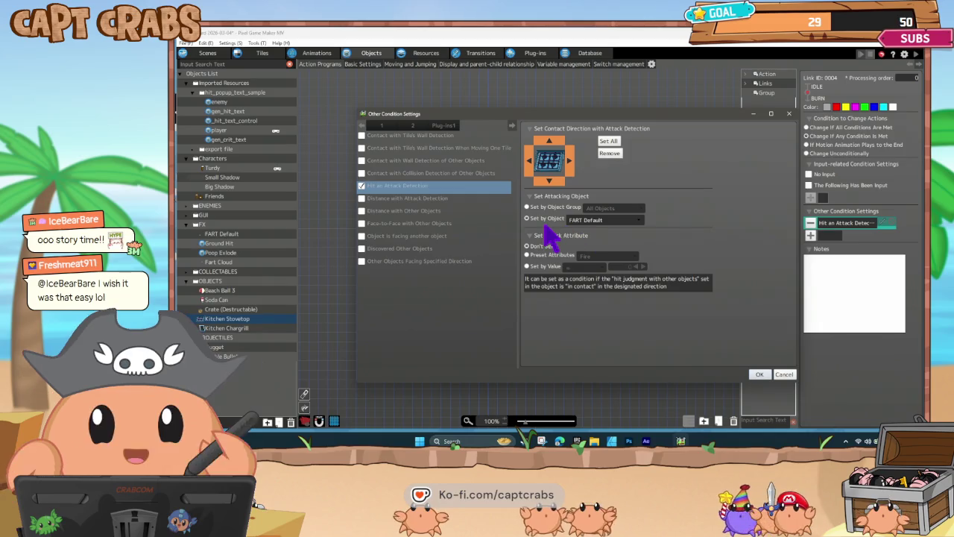
{"action": "left_click", "coordinate": [761, 374]}
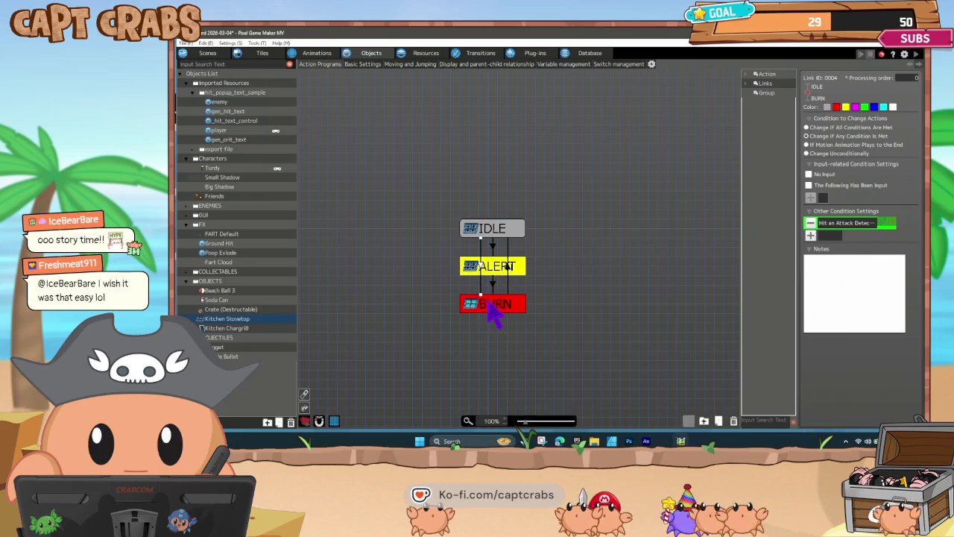
- Review the BURN and ALERT state settings, then go back to the link's conditions
{"action": "left_click", "coordinate": [491, 306]}
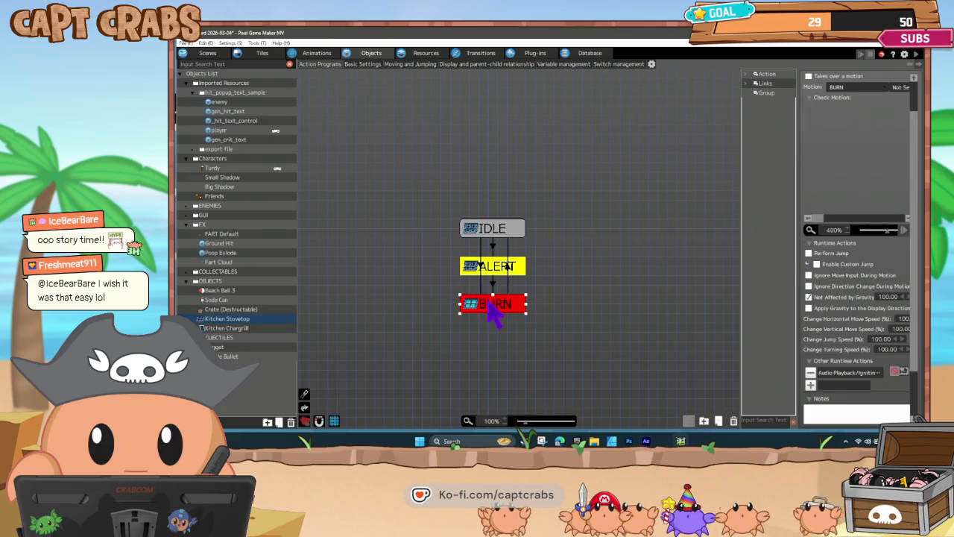
{"action": "left_click", "coordinate": [492, 271]}
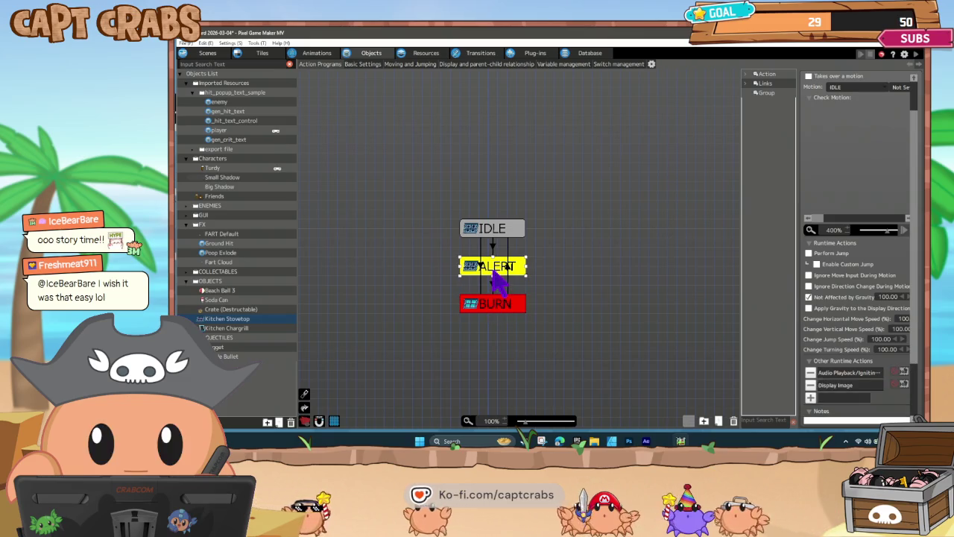
{"action": "left_click", "coordinate": [481, 294]}
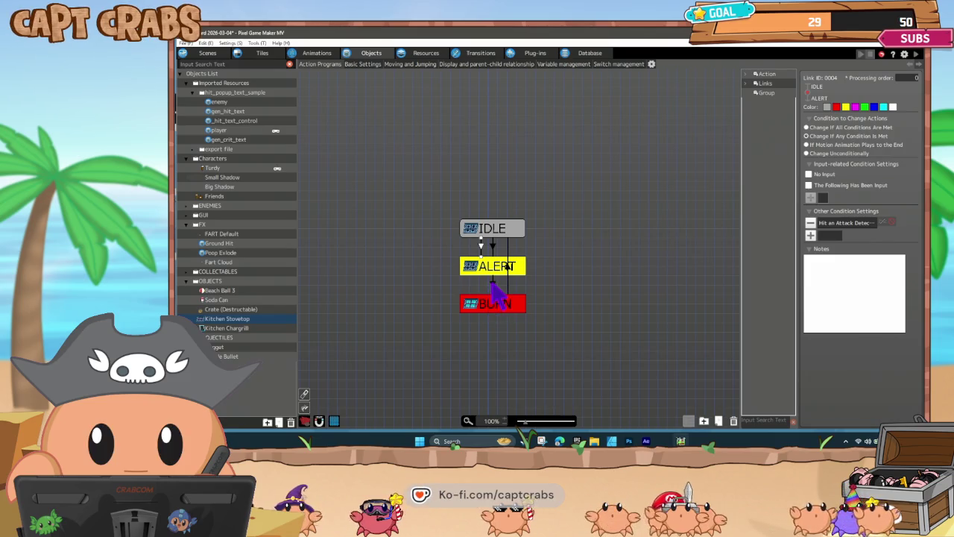
- Strip the second Hit an Attack Detection condition from IDLE-to-ALERT link 0001, then launch a test play
{"action": "left_click", "coordinate": [492, 283]}
{"action": "left_click", "coordinate": [481, 241]}
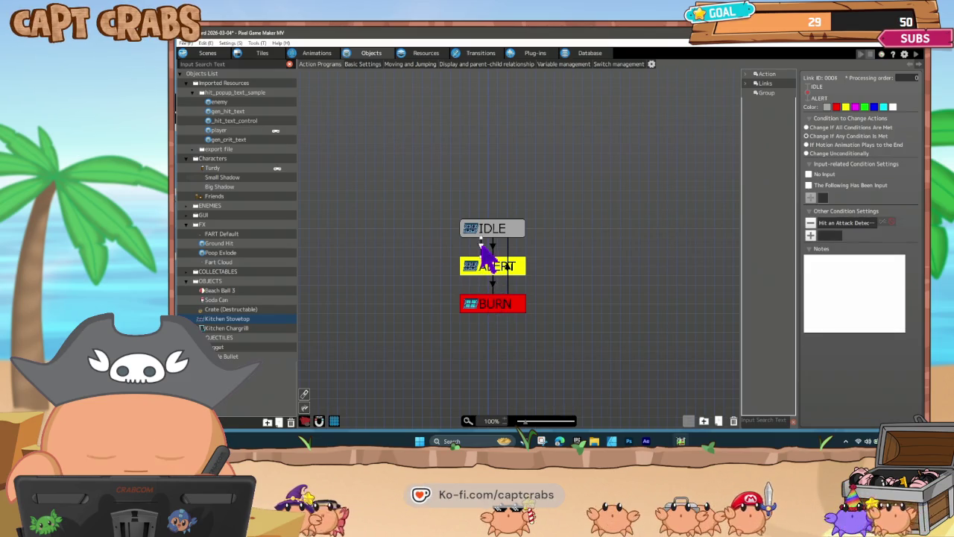
{"action": "left_click", "coordinate": [491, 248]}
{"action": "left_click", "coordinate": [492, 243]}
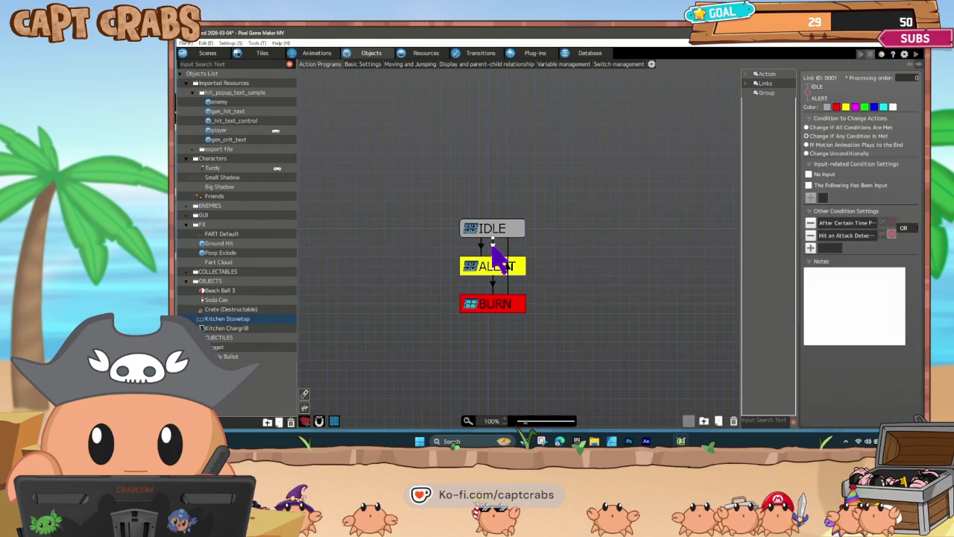
{"action": "left_click", "coordinate": [811, 236]}
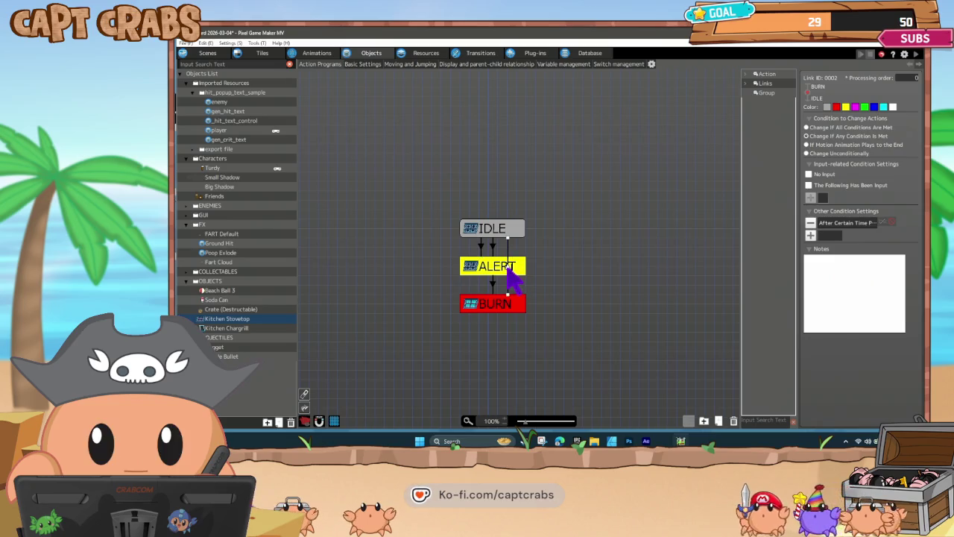
{"action": "left_click", "coordinate": [507, 266]}
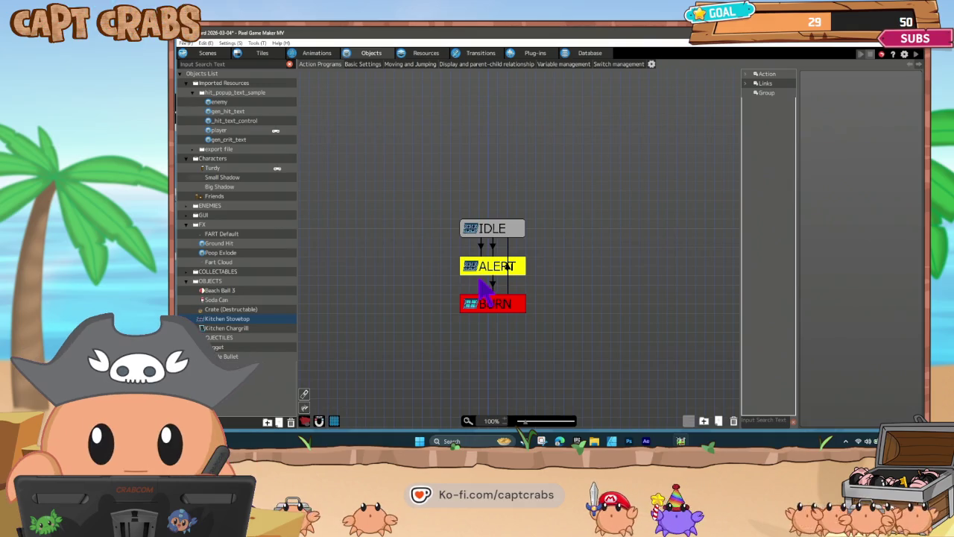
{"action": "double_click", "coordinate": [478, 276]}
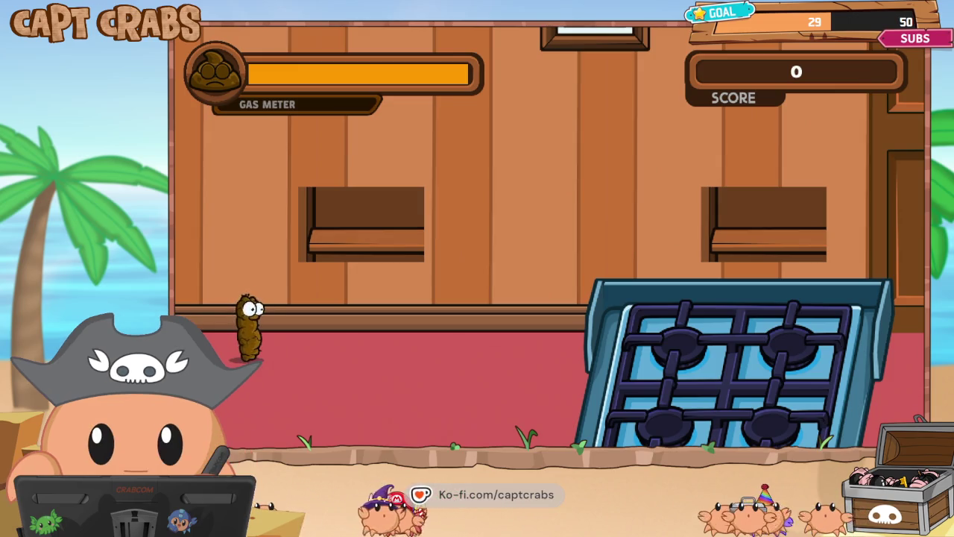
- Walk and jump the character around the stove, releasing gas to trigger its alert
{"action": "key", "text": "Right"}
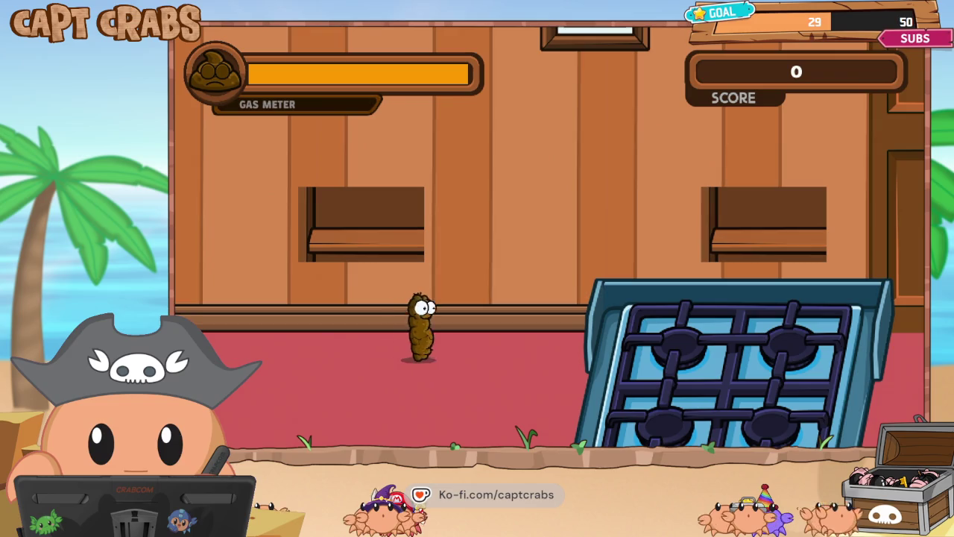
{"action": "key", "text": "space"}
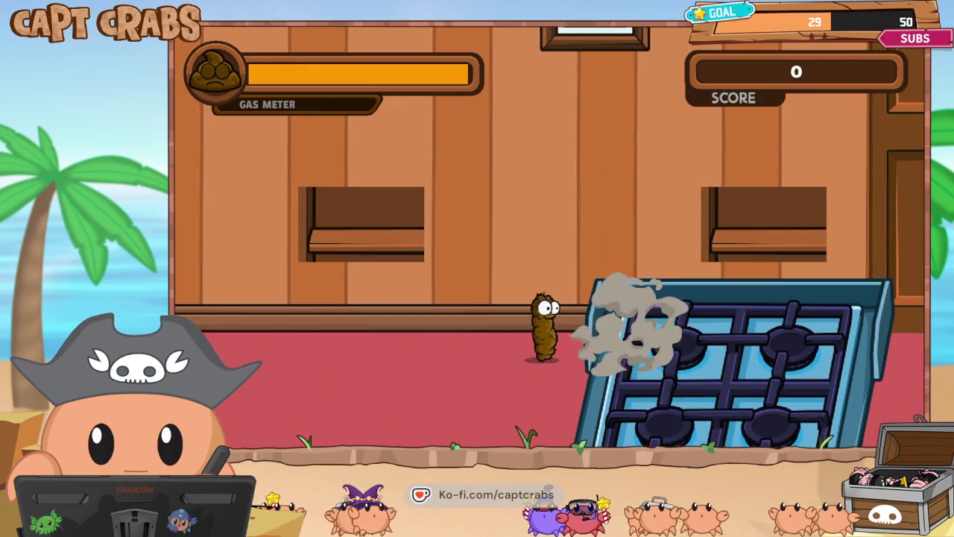
{"action": "key", "text": "Right"}
{"action": "key", "text": "Up"}
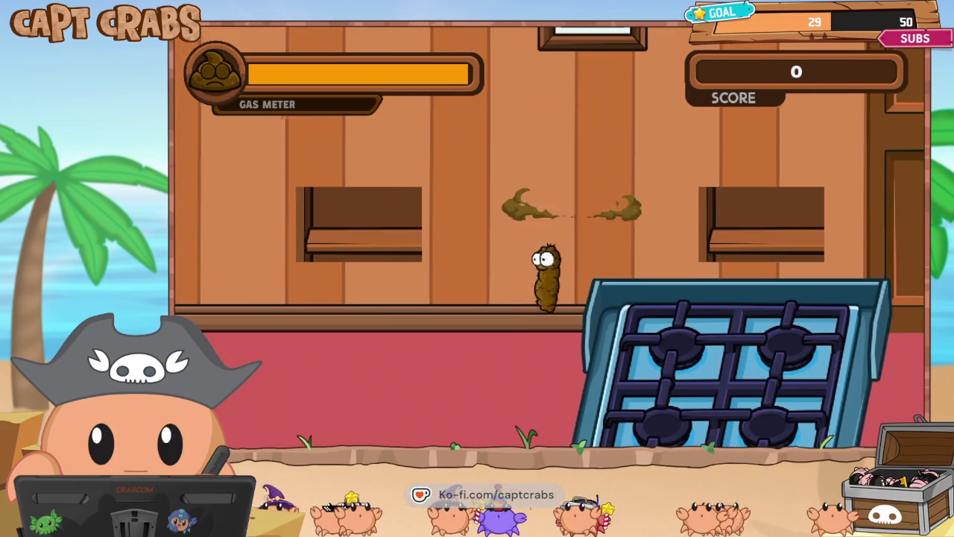
{"action": "key", "text": "Up"}
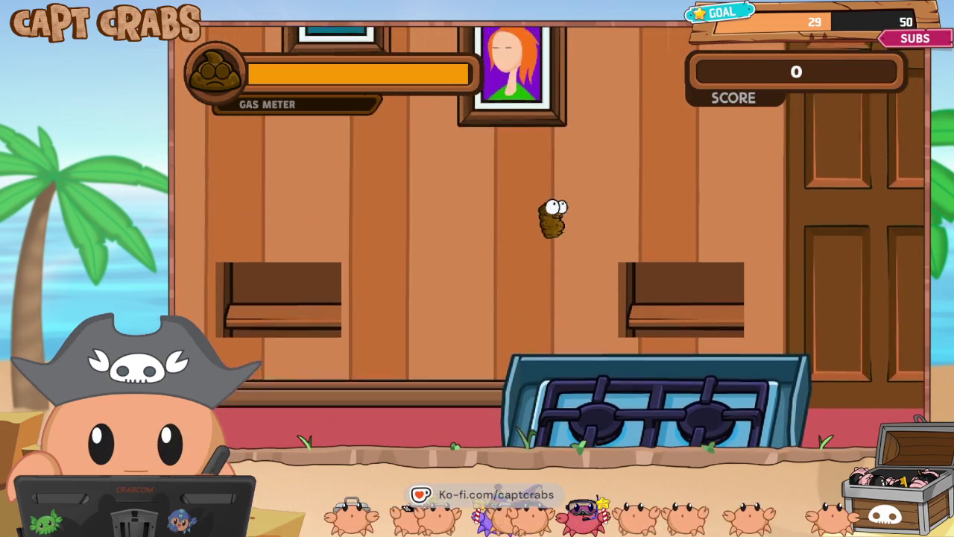
{"action": "key", "text": "Up"}
{"action": "key", "text": "Left"}
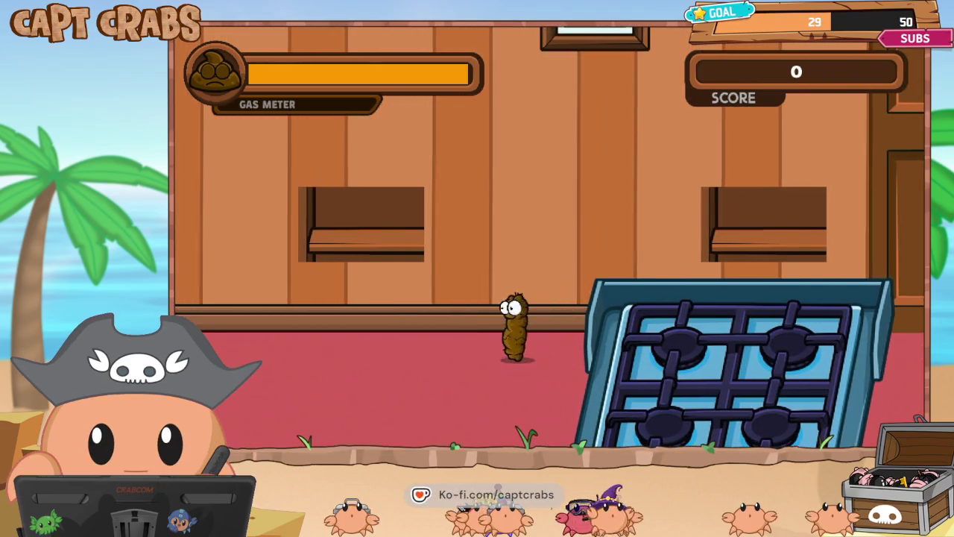
{"action": "key", "text": "Right"}
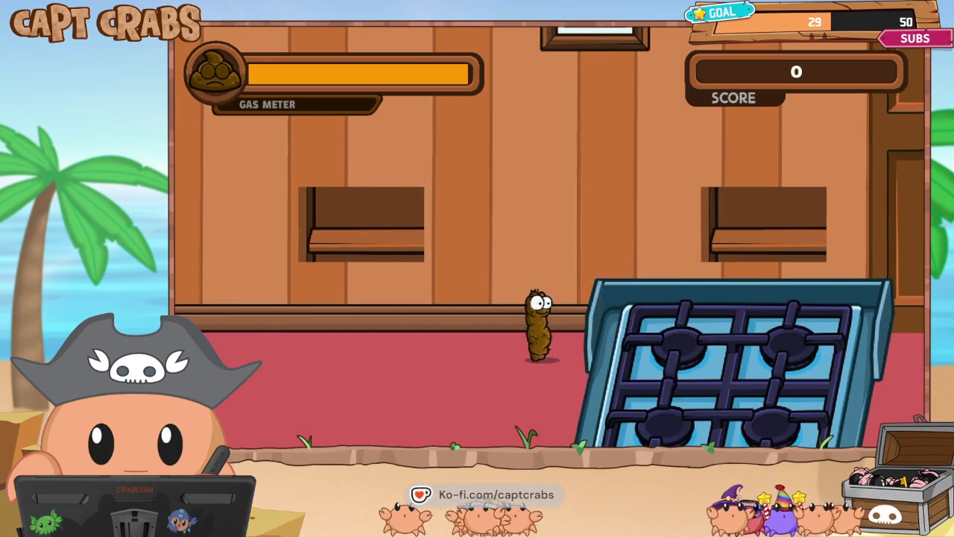
{"action": "key", "text": "Right"}
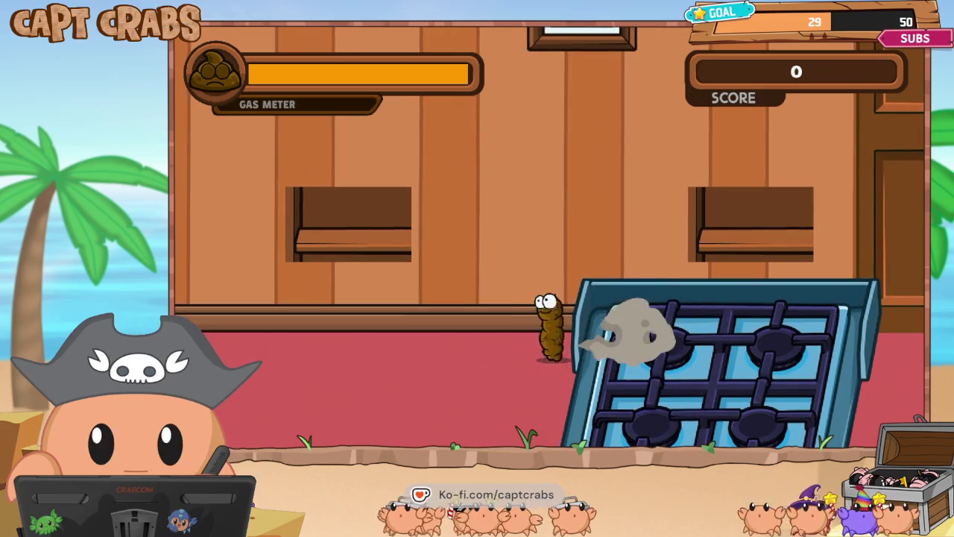
{"action": "key", "text": "Left"}
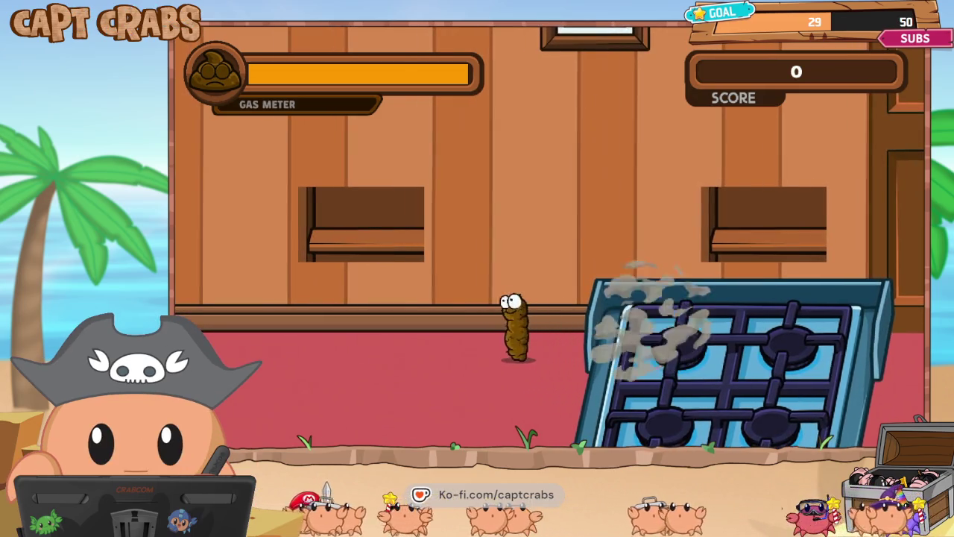
{"action": "key", "text": "Left"}
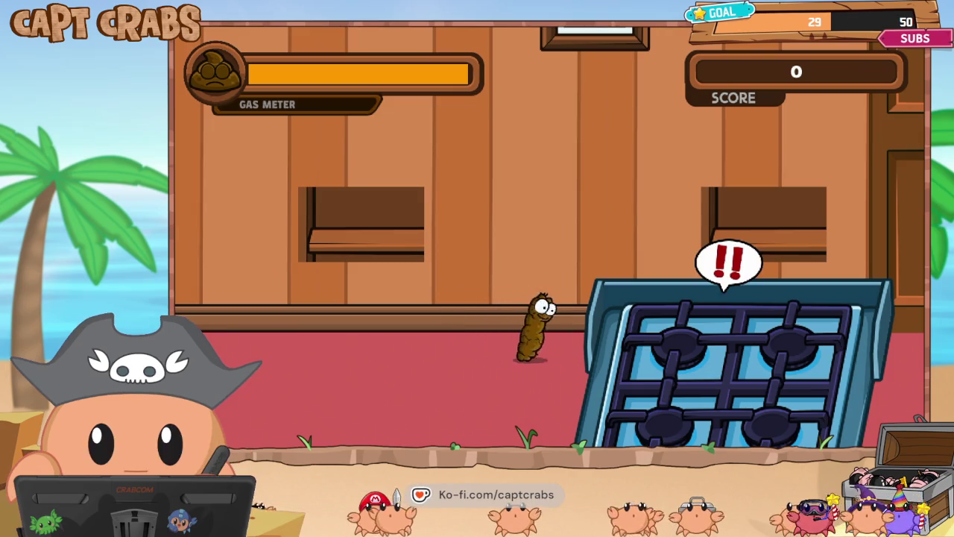
- Pause the game with Esc and choose Exit Game to return to the editor
{"action": "key", "text": "Escape"}
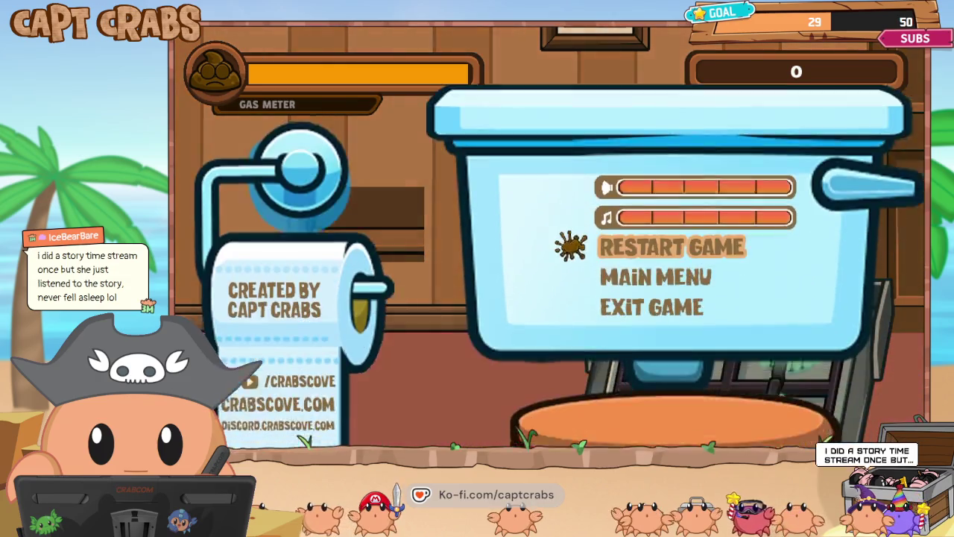
{"action": "key", "text": "Down"}
{"action": "key", "text": "Down"}
{"action": "key", "text": "Return"}
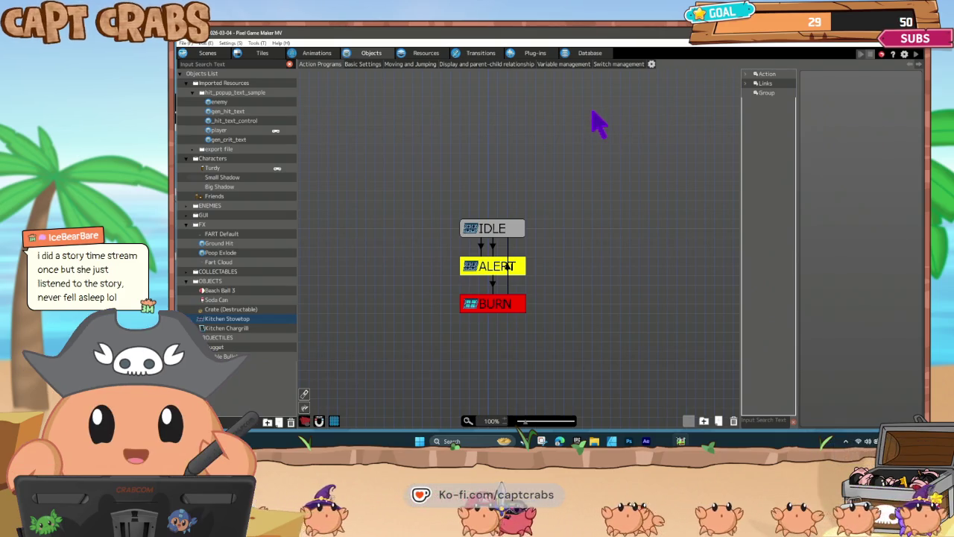
- Duplicate the BURN state as BURN(1) and place it to the right of IDLE
{"action": "left_click", "coordinate": [479, 249]}
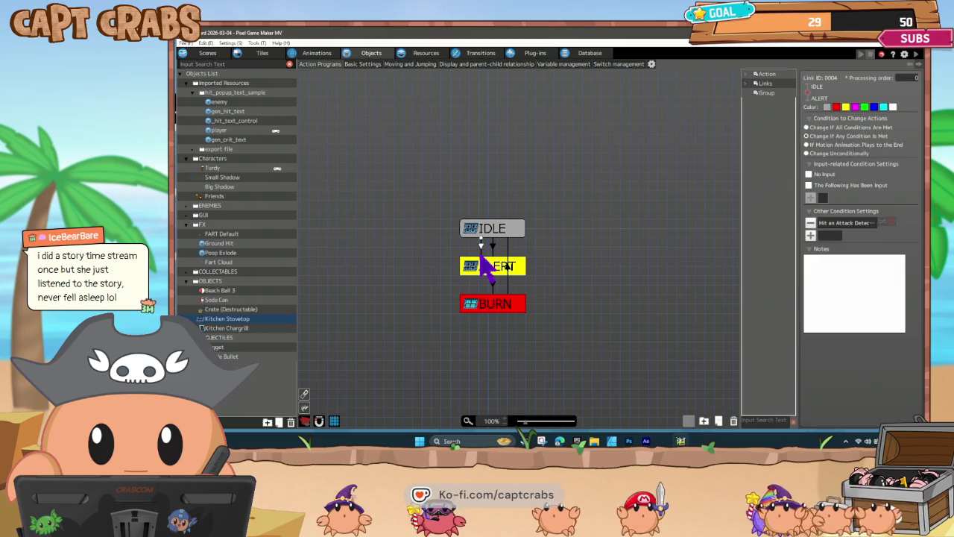
{"action": "left_click", "coordinate": [490, 307]}
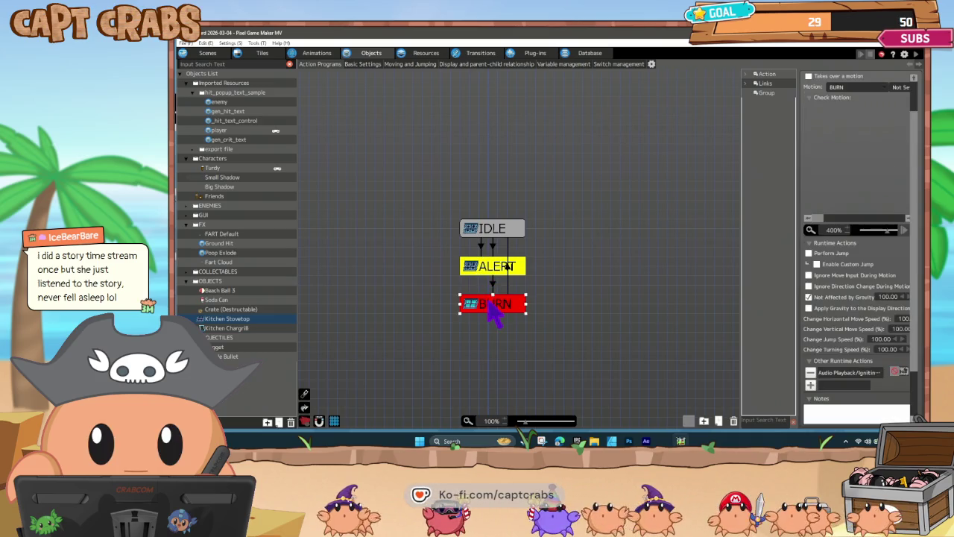
{"action": "left_click", "coordinate": [571, 251]}
{"action": "key", "text": "ctrl+v"}
{"action": "left_click_drag", "start_coordinate": [568, 253], "coordinate": [570, 242]}
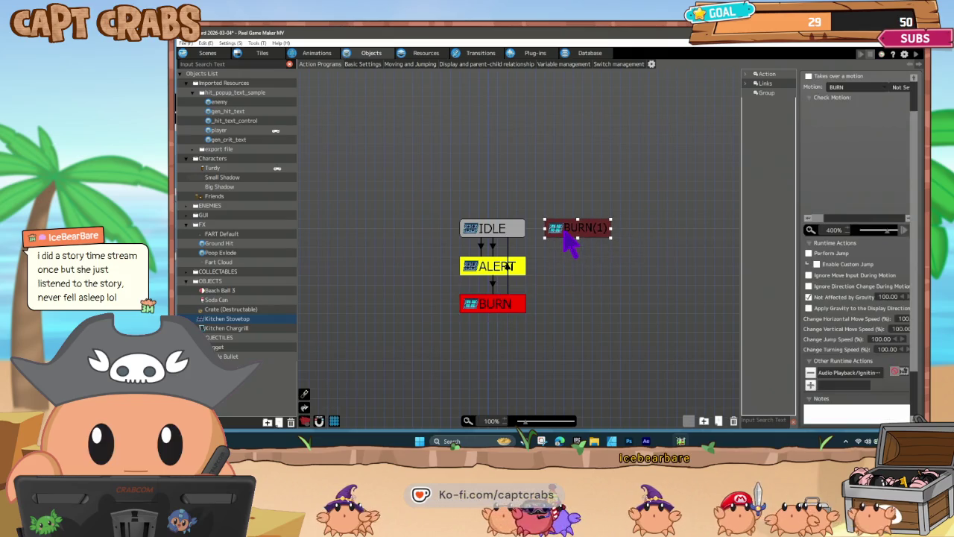
- Paste the copied link from BURN(1)'s context menu to connect it with IDLE
{"action": "left_click", "coordinate": [479, 251]}
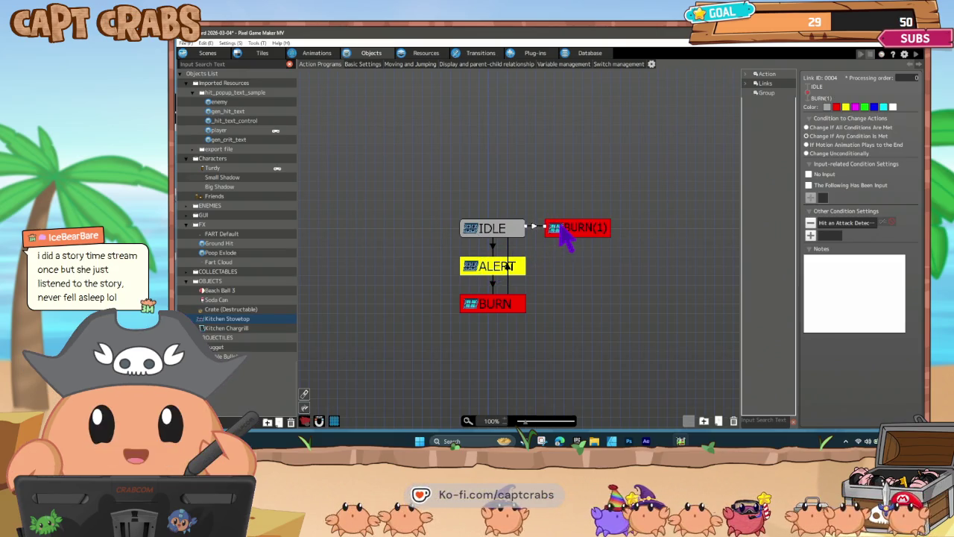
{"action": "right_click", "coordinate": [510, 270]}
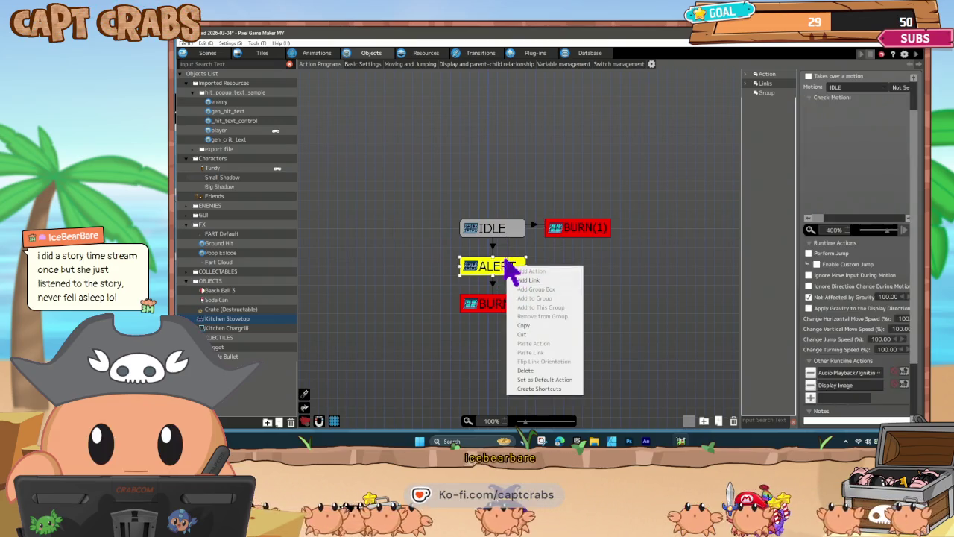
{"action": "left_click", "coordinate": [516, 286]}
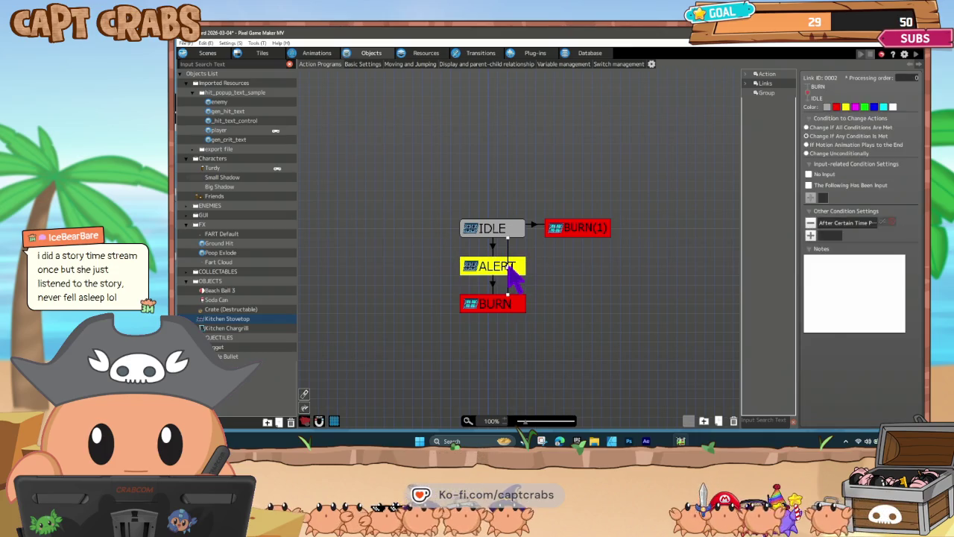
{"action": "right_click", "coordinate": [513, 275]}
{"action": "left_click", "coordinate": [541, 336]}
{"action": "right_click", "coordinate": [552, 231]}
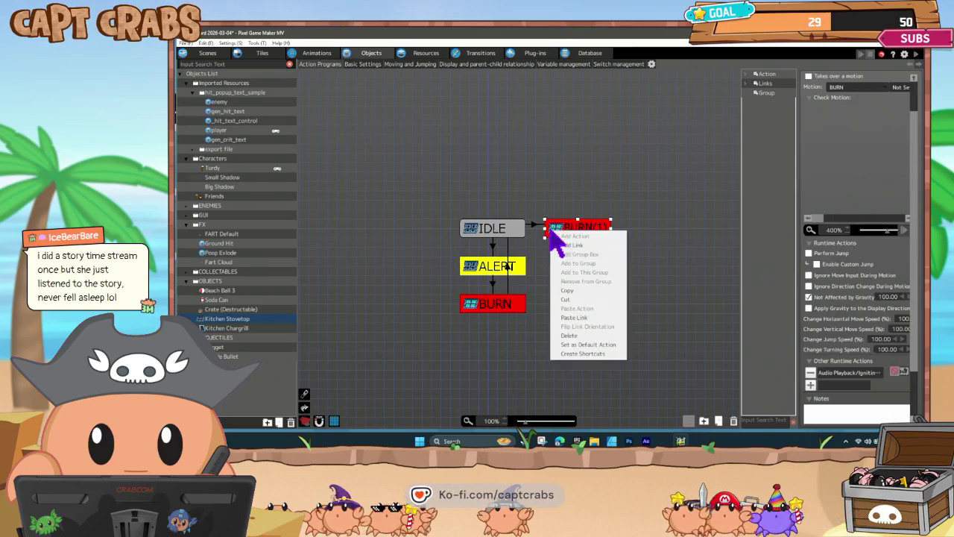
{"action": "left_click", "coordinate": [578, 318]}
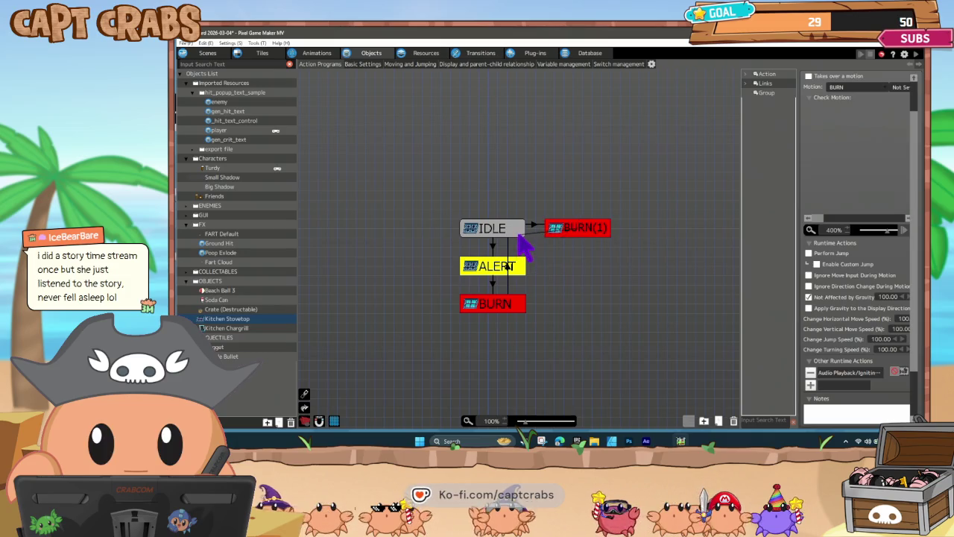
{"action": "left_click", "coordinate": [520, 234]}
- Compare the IDLE-to-BURN(1) link and the audio playback actions of ALERT and BURN(1)
{"action": "left_click", "coordinate": [533, 228]}
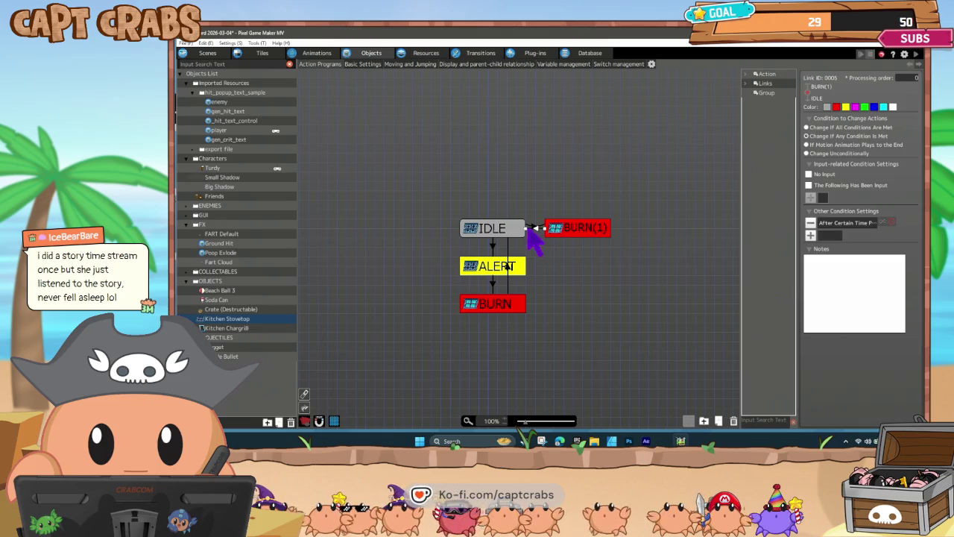
{"action": "left_click", "coordinate": [503, 272]}
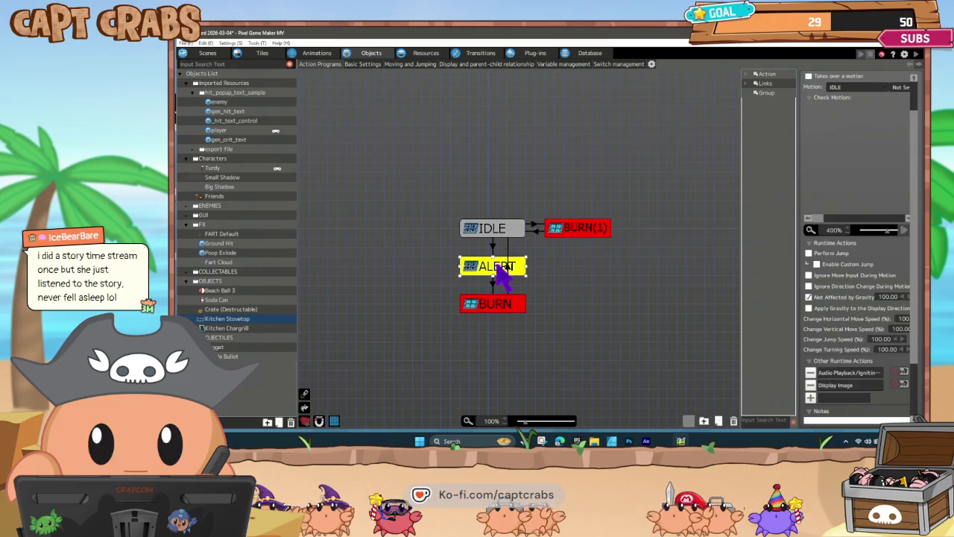
{"action": "left_click", "coordinate": [835, 373]}
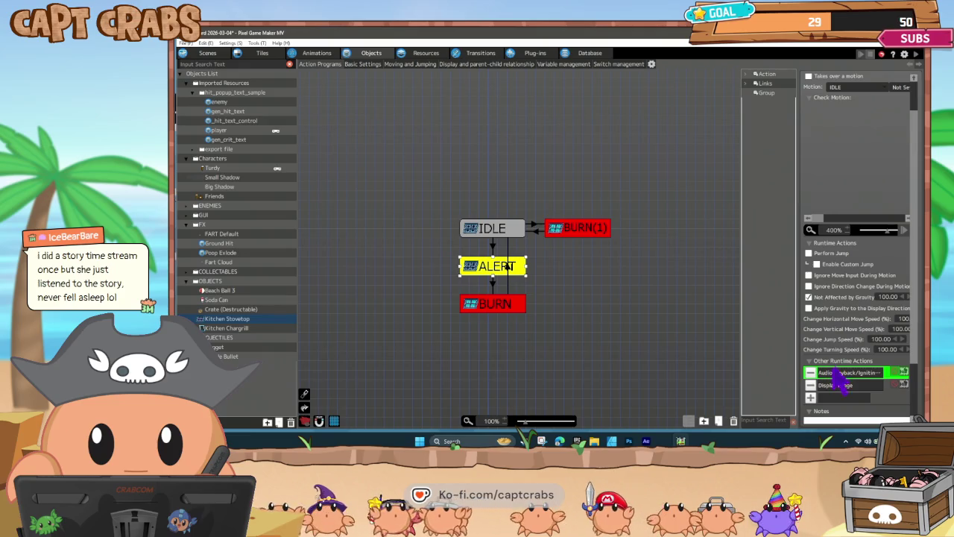
{"action": "left_click", "coordinate": [587, 237]}
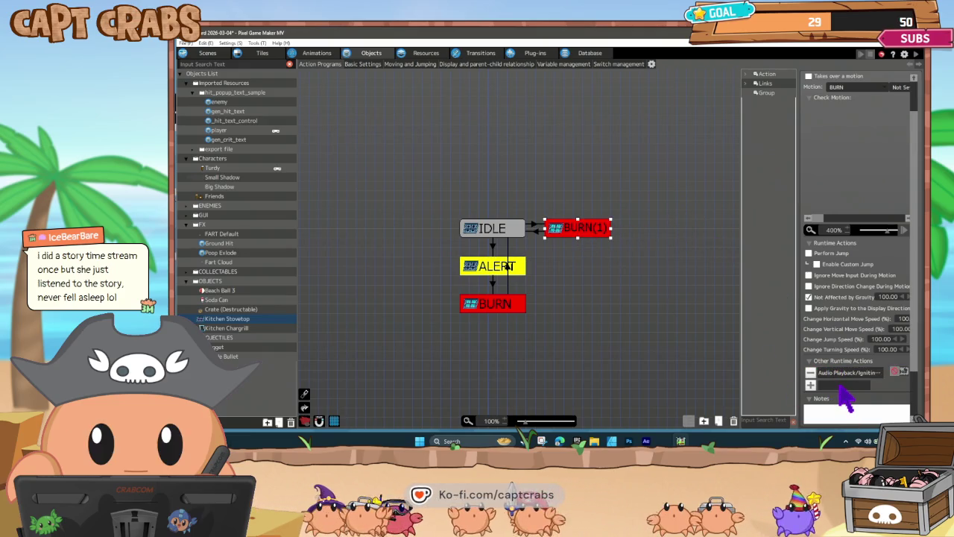
{"action": "left_click", "coordinate": [816, 373]}
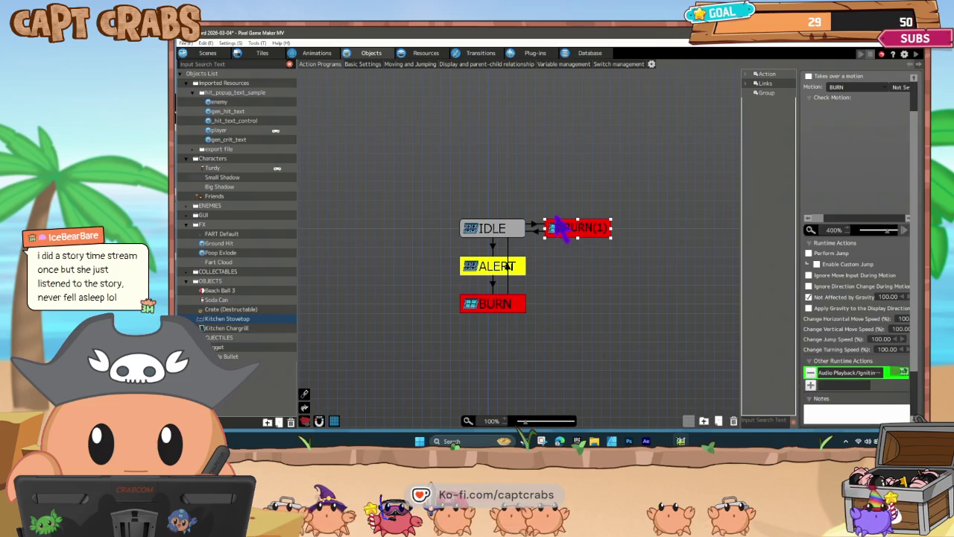
{"action": "scroll", "coordinate": [850, 131], "scroll_direction": "up", "scroll_amount": 3}
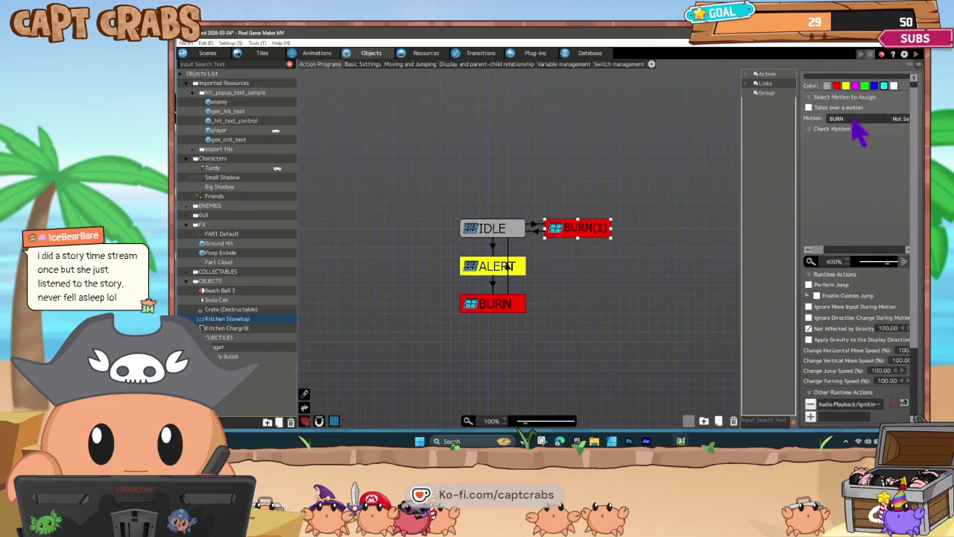
- Rename the copied BURN(1) state to FART BURN
{"action": "type", "text": "BURN 2"}
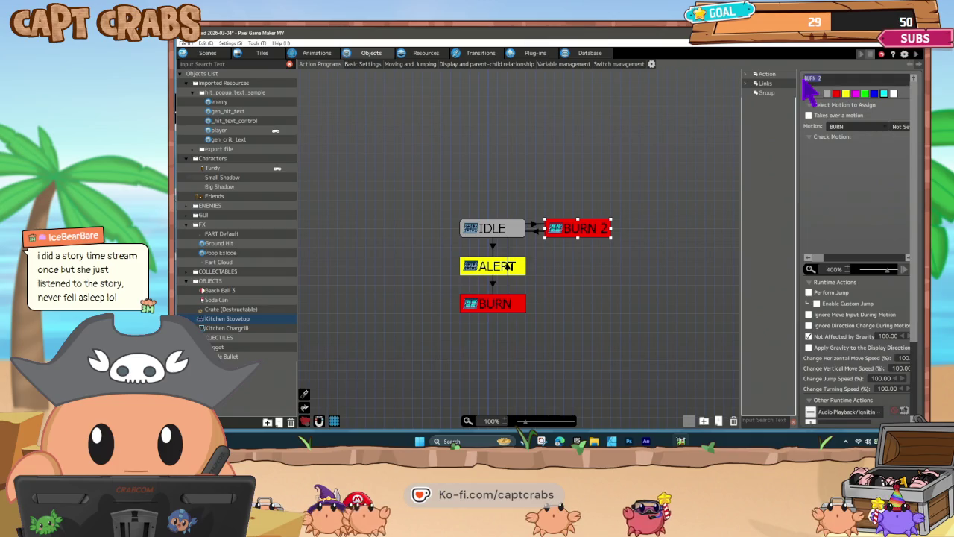
{"action": "type", "text": "FAR"}
{"action": "key", "text": "BackSpace"}
{"action": "key", "text": "BackSpace"}
{"action": "key", "text": "BackSpace"}
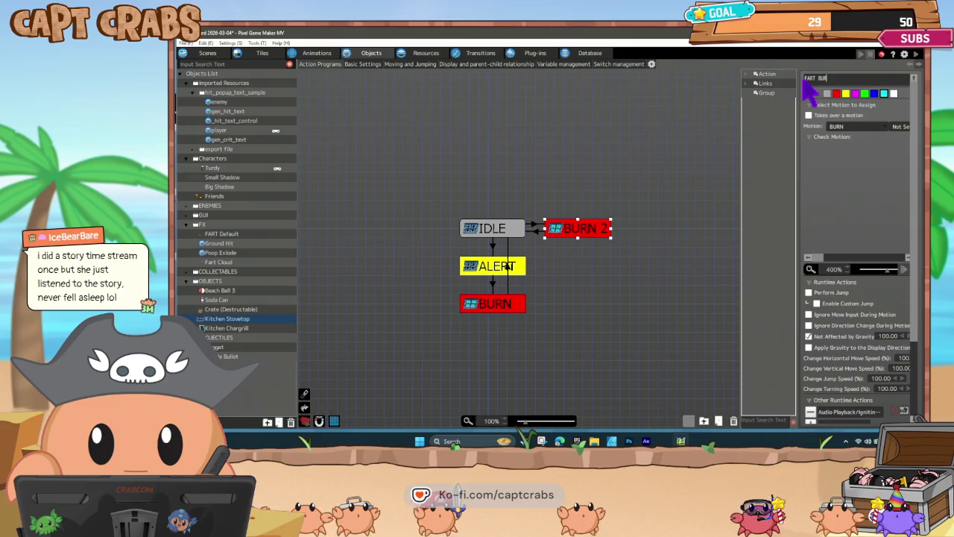
{"action": "key", "text": "Return"}
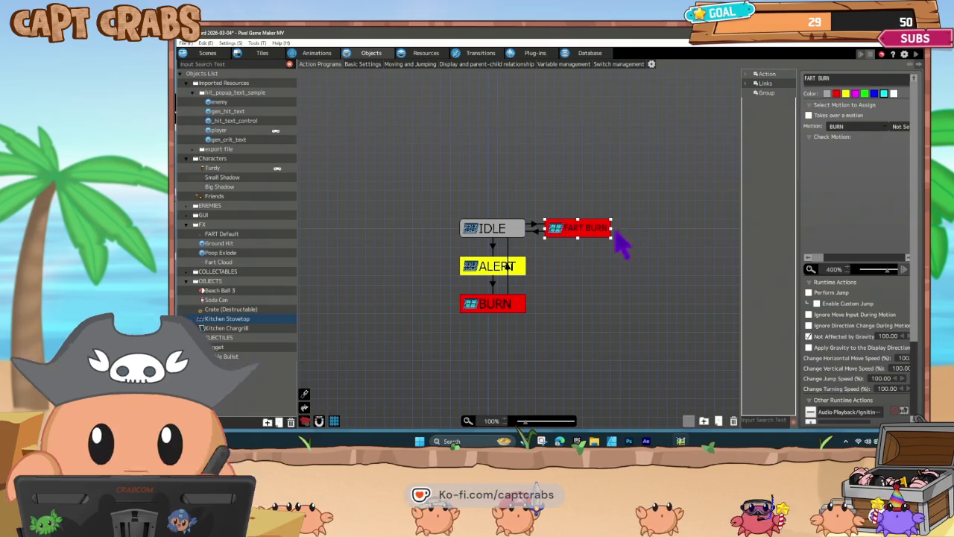
- Confirm the IDLE-to-FART BURN link's Hit an Attack Detection condition from FART Default
{"action": "left_click", "coordinate": [492, 281]}
{"action": "double_click", "coordinate": [812, 235]}
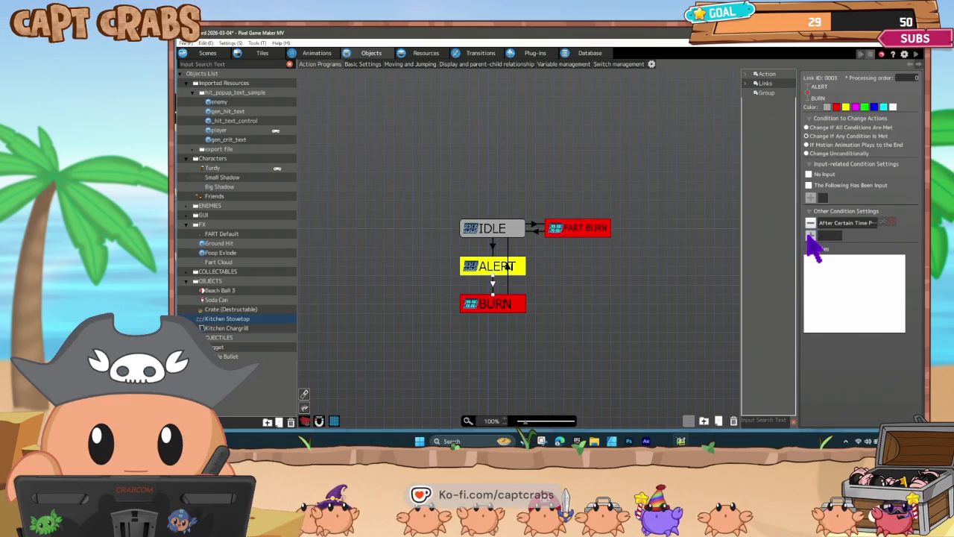
{"action": "left_click", "coordinate": [782, 374]}
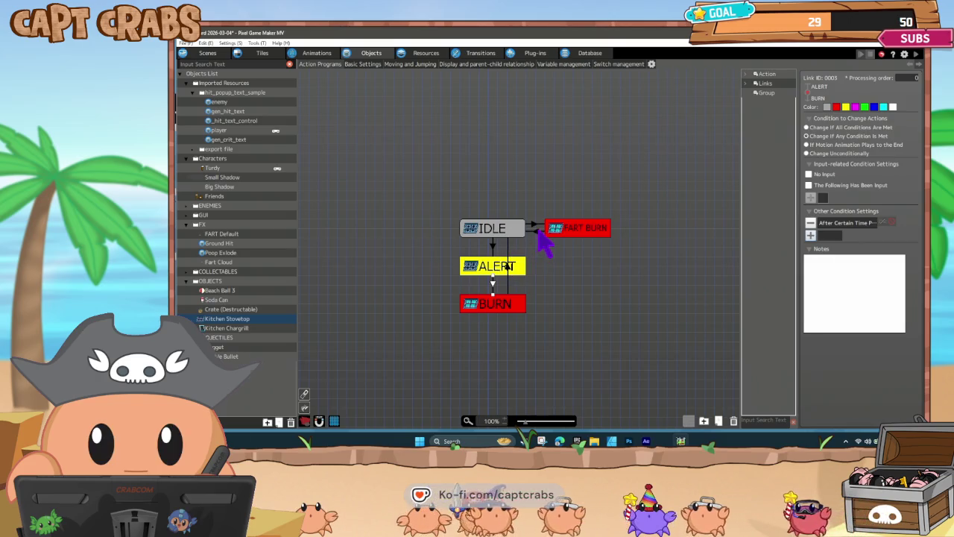
{"action": "left_click", "coordinate": [536, 230]}
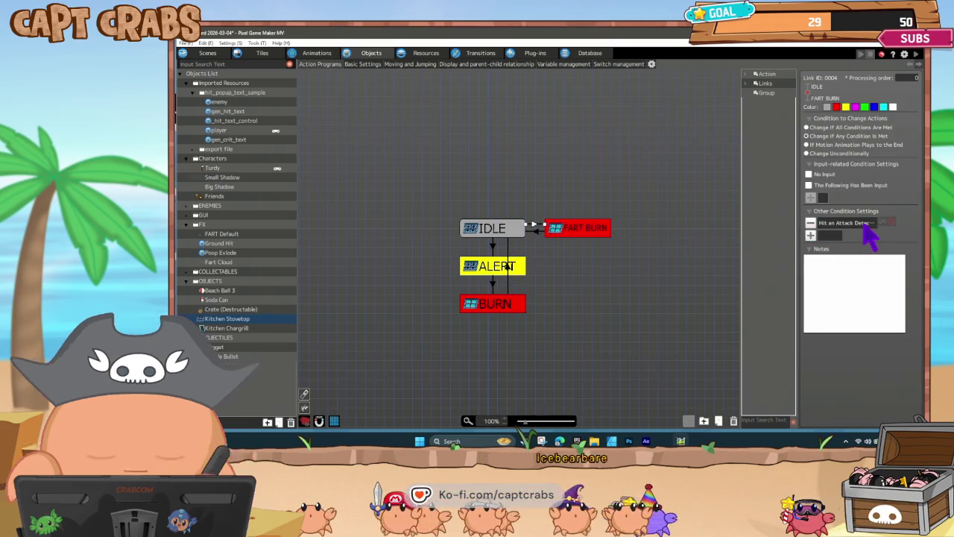
{"action": "double_click", "coordinate": [864, 224]}
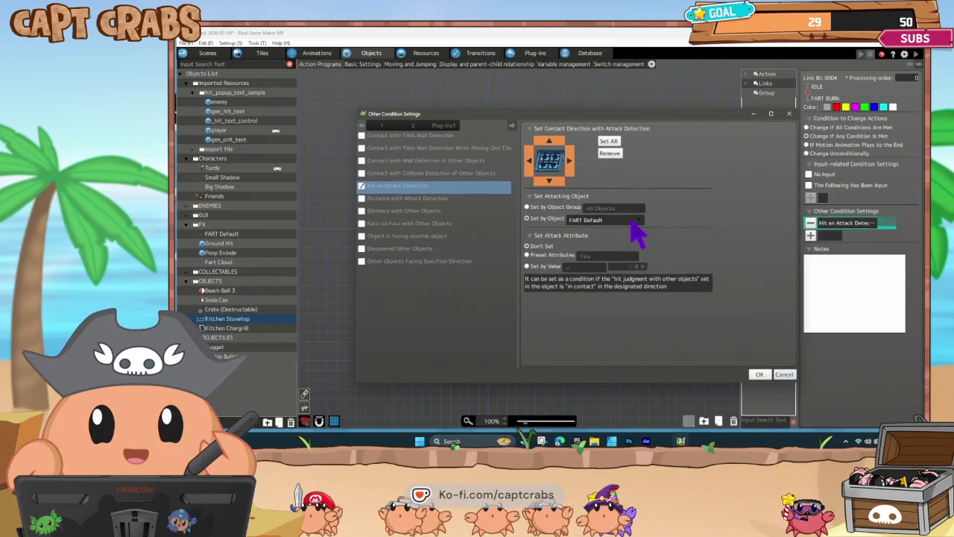
{"action": "left_click", "coordinate": [759, 375]}
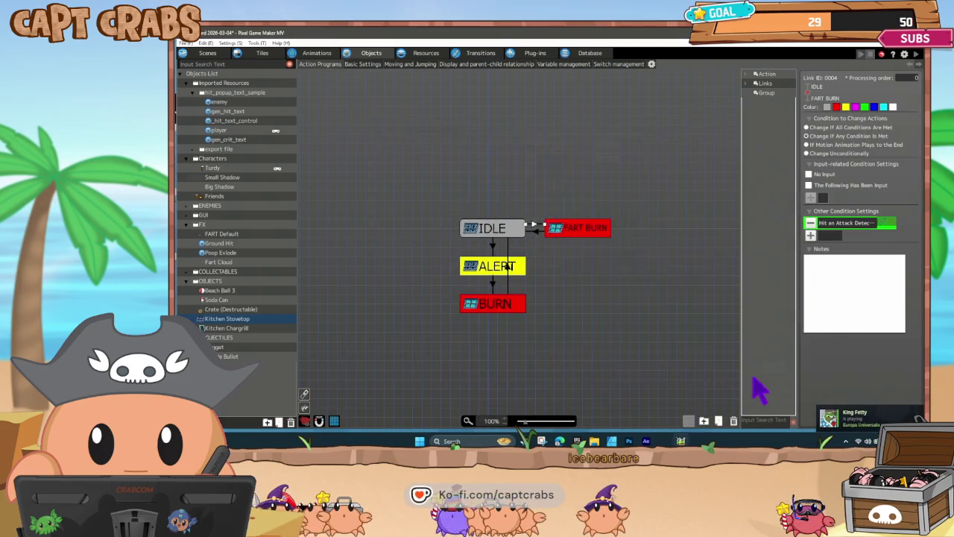
{"action": "left_click", "coordinate": [319, 55]}
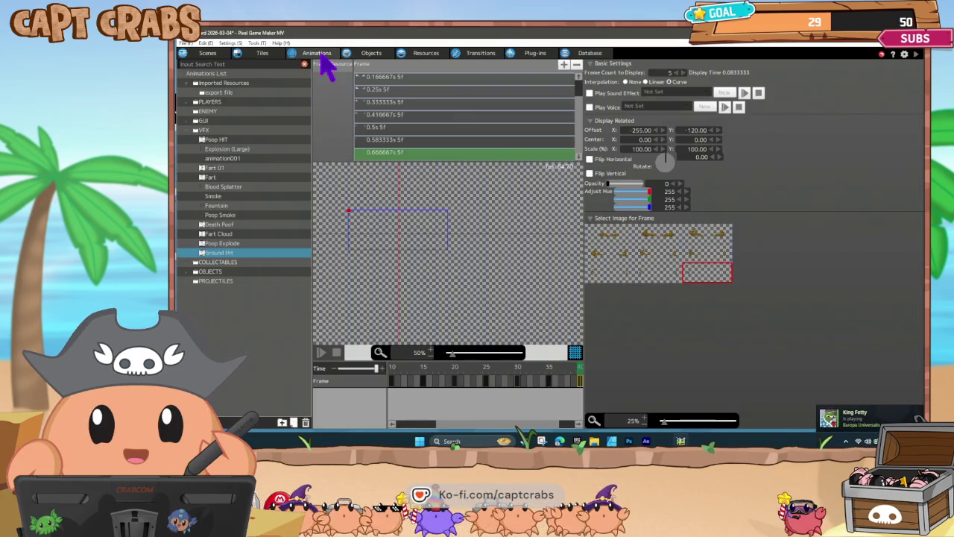
- Preview the Fart animation, then play and stop the Fart 01 animation twice
{"action": "left_click", "coordinate": [242, 178]}
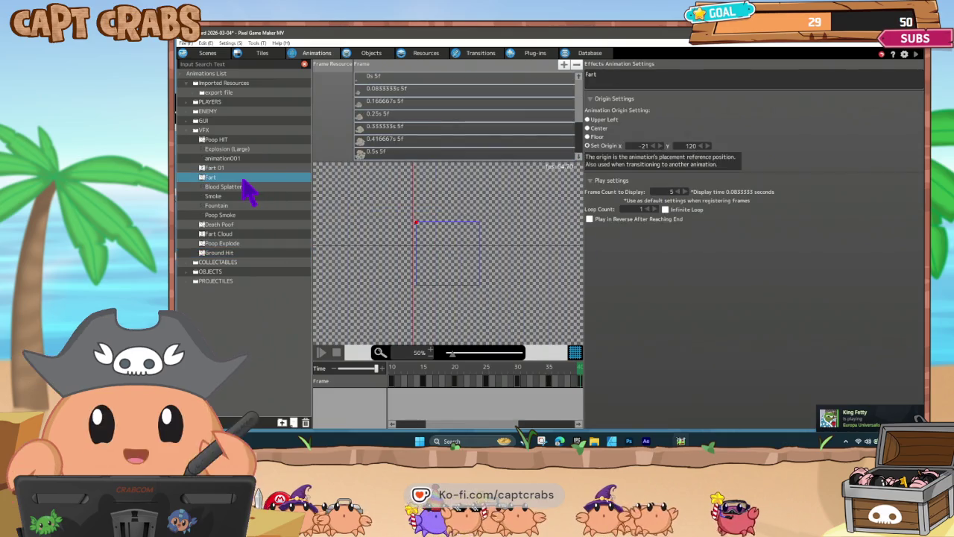
{"action": "left_click", "coordinate": [320, 353]}
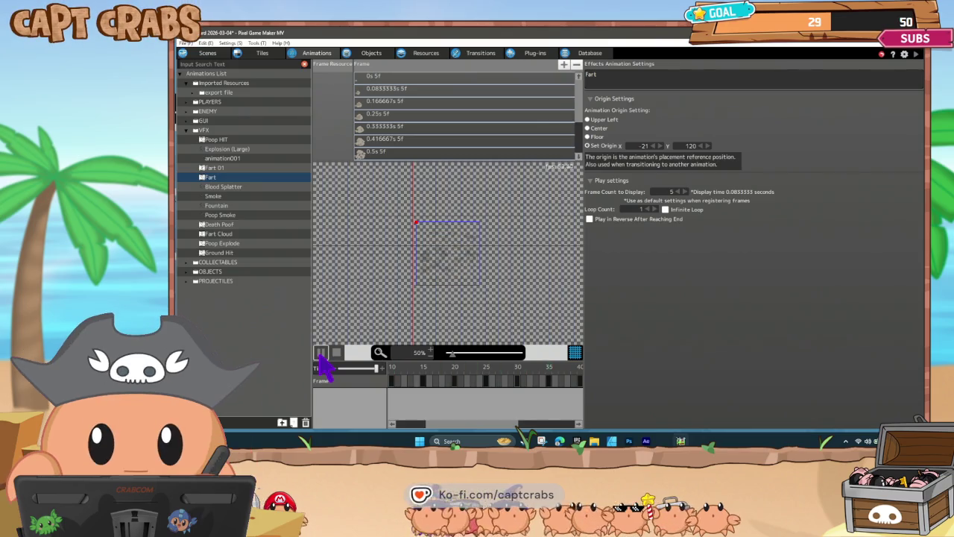
{"action": "left_click", "coordinate": [239, 167]}
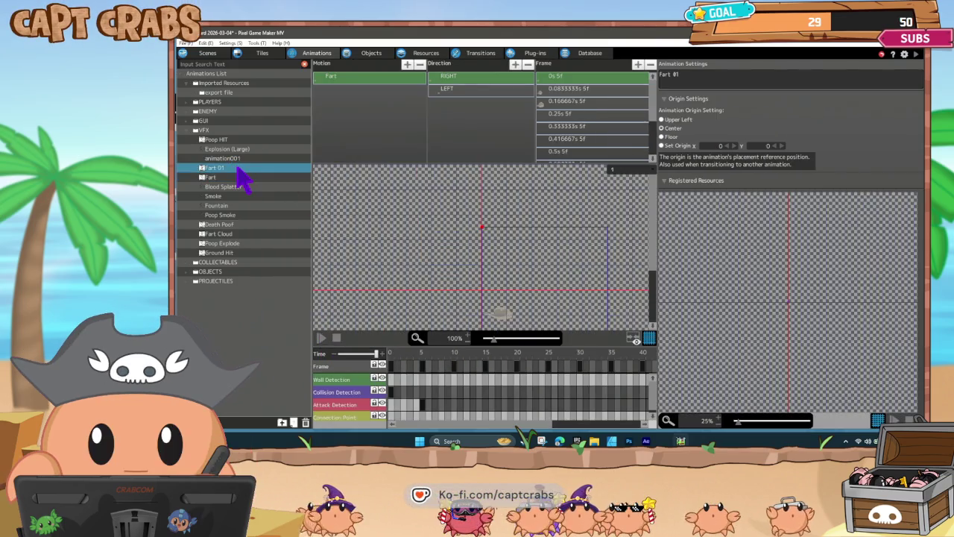
{"action": "left_click", "coordinate": [322, 343]}
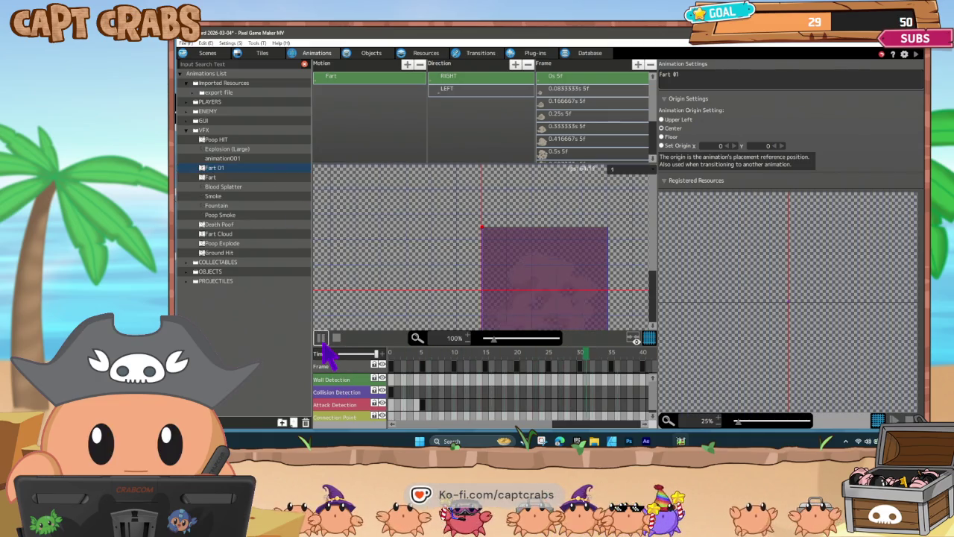
{"action": "left_click", "coordinate": [322, 339]}
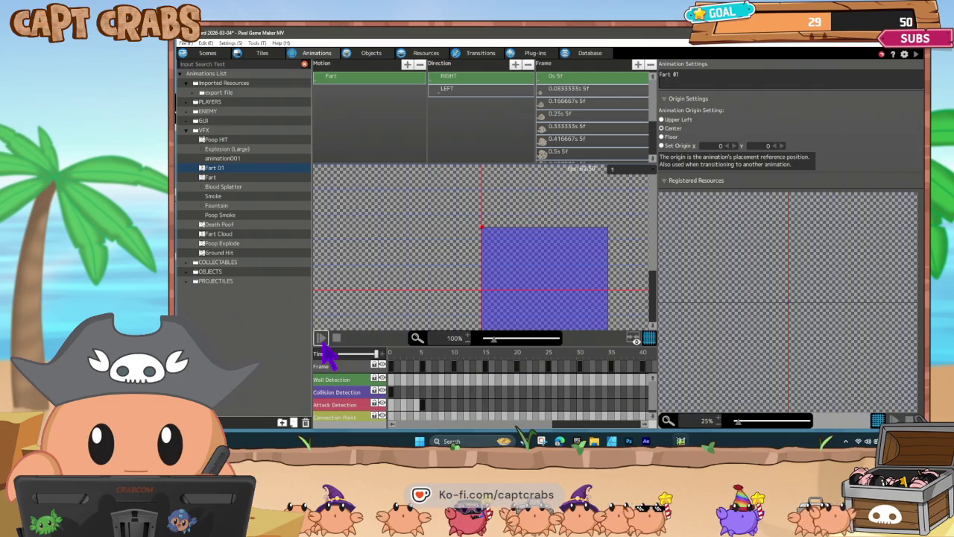
{"action": "left_click", "coordinate": [322, 339]}
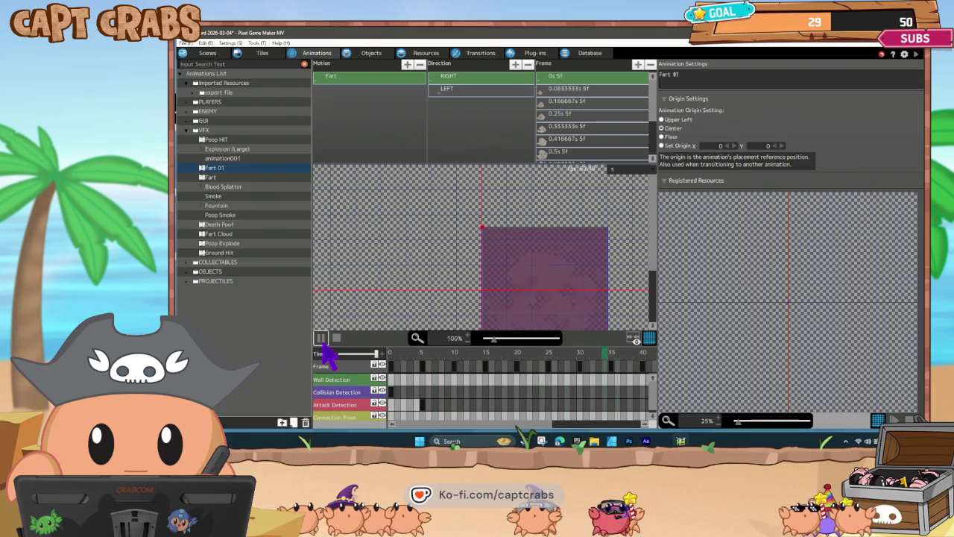
{"action": "left_click", "coordinate": [322, 339]}
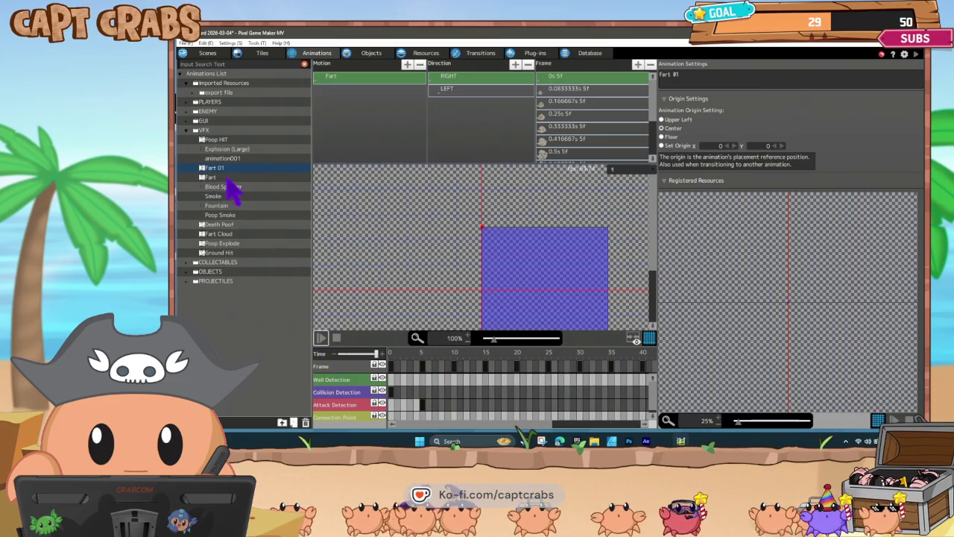
{"action": "left_click", "coordinate": [370, 54]}
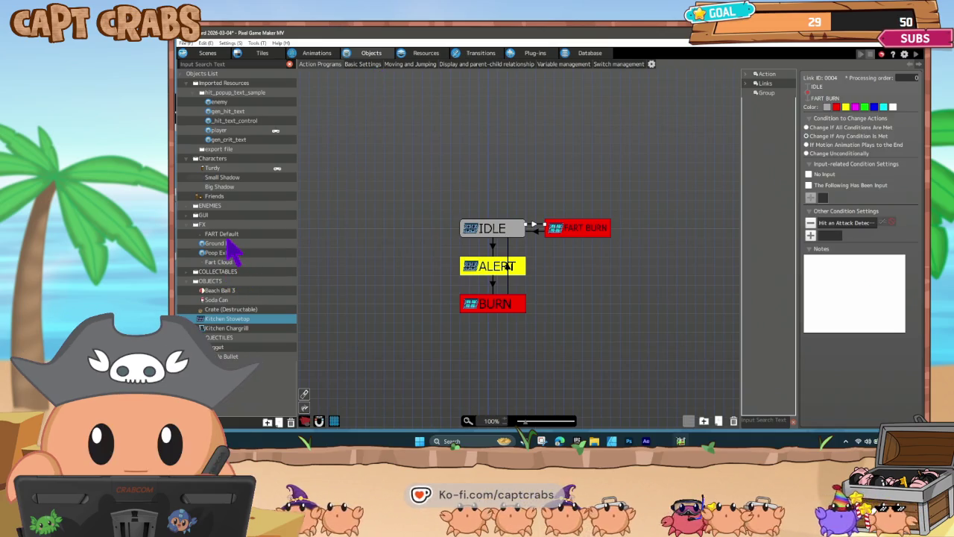
- Open FART Default's Object Settings and cancel without changes, then return to Animations
{"action": "left_click", "coordinate": [223, 234]}
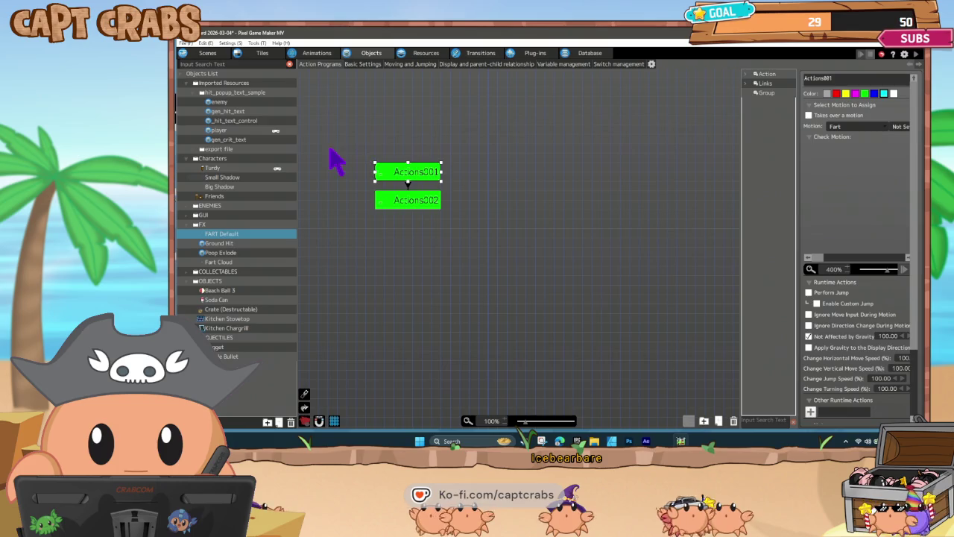
{"action": "scroll", "coordinate": [822, 365], "scroll_direction": "down", "scroll_amount": 1}
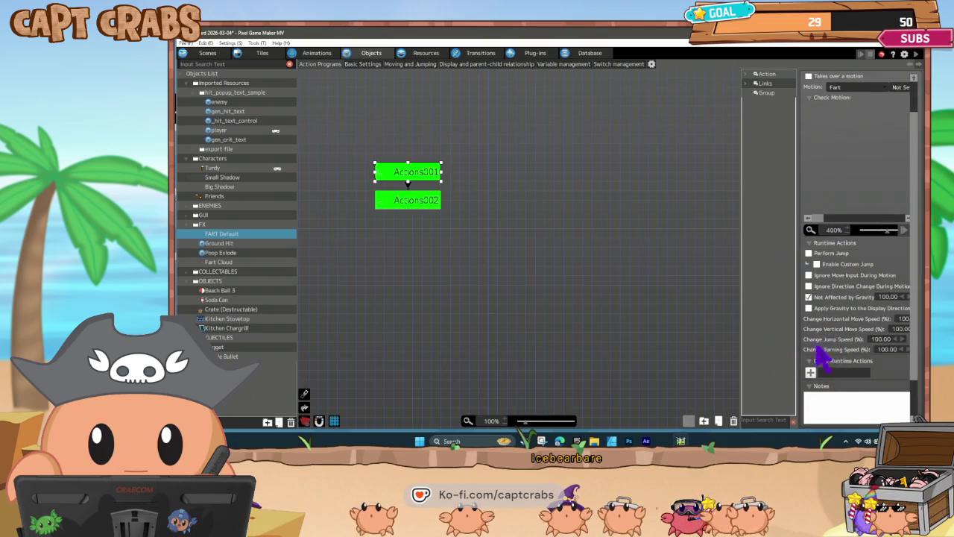
{"action": "left_click", "coordinate": [430, 178]}
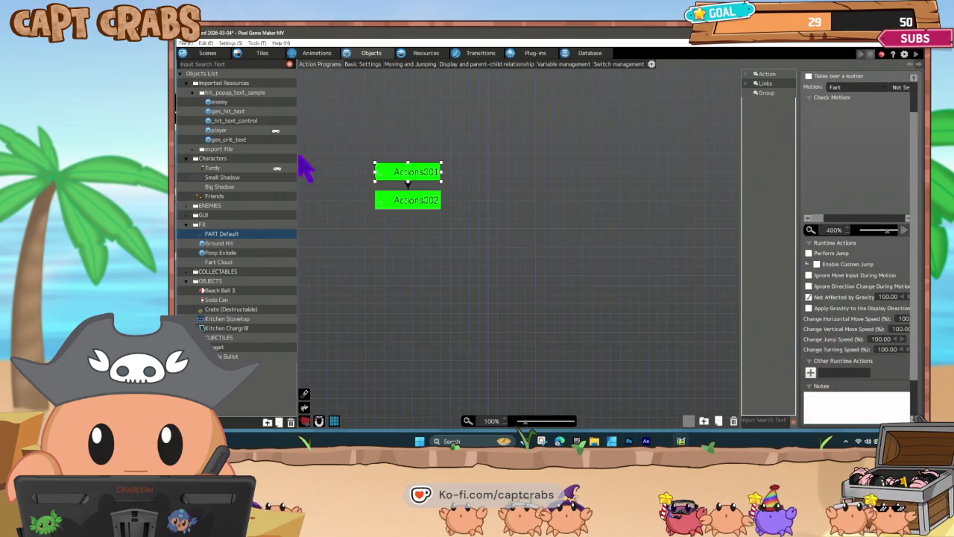
{"action": "right_click", "coordinate": [232, 235]}
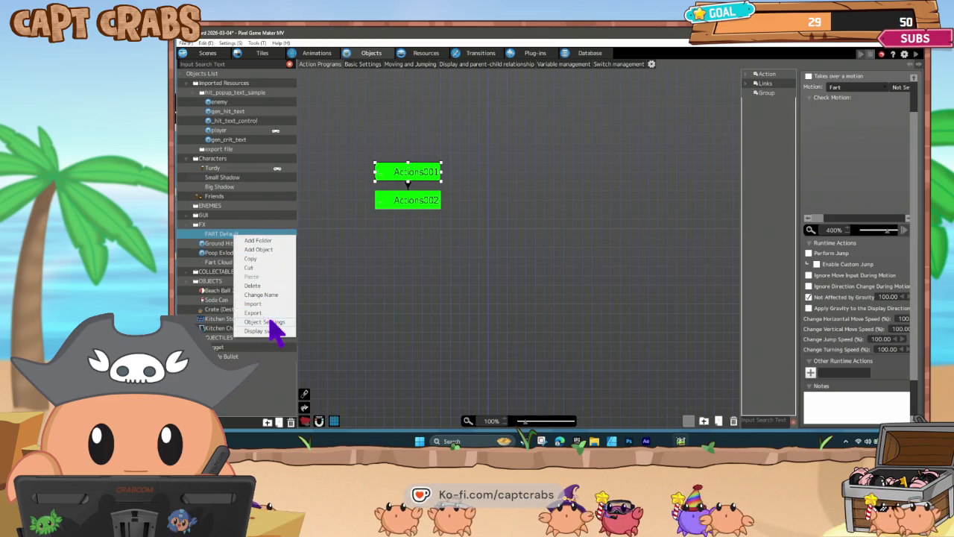
{"action": "left_click", "coordinate": [274, 322]}
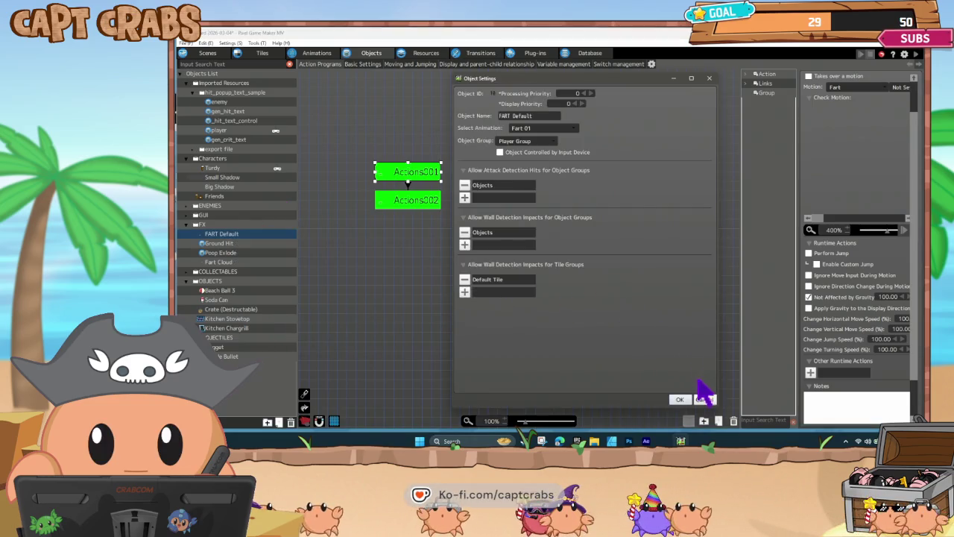
{"action": "left_click", "coordinate": [697, 397]}
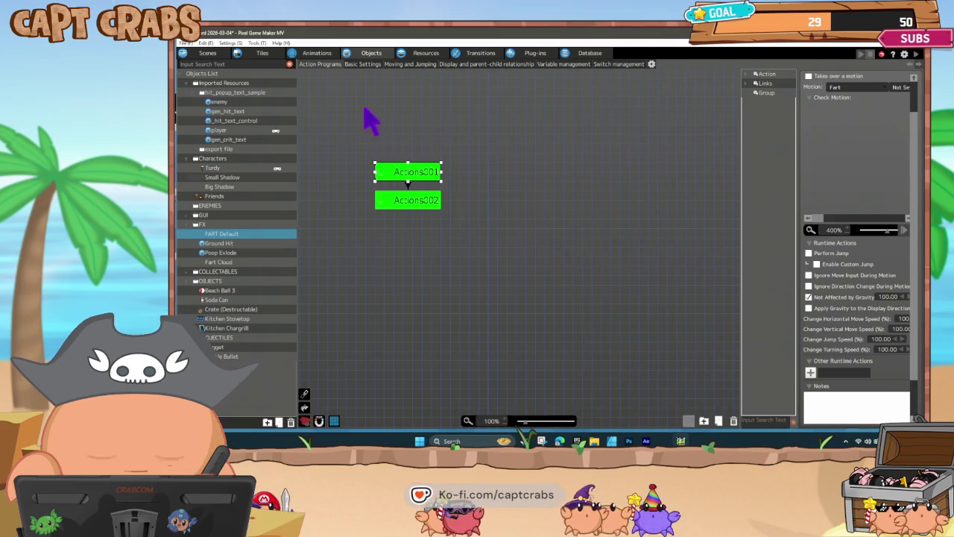
{"action": "left_click", "coordinate": [327, 55]}
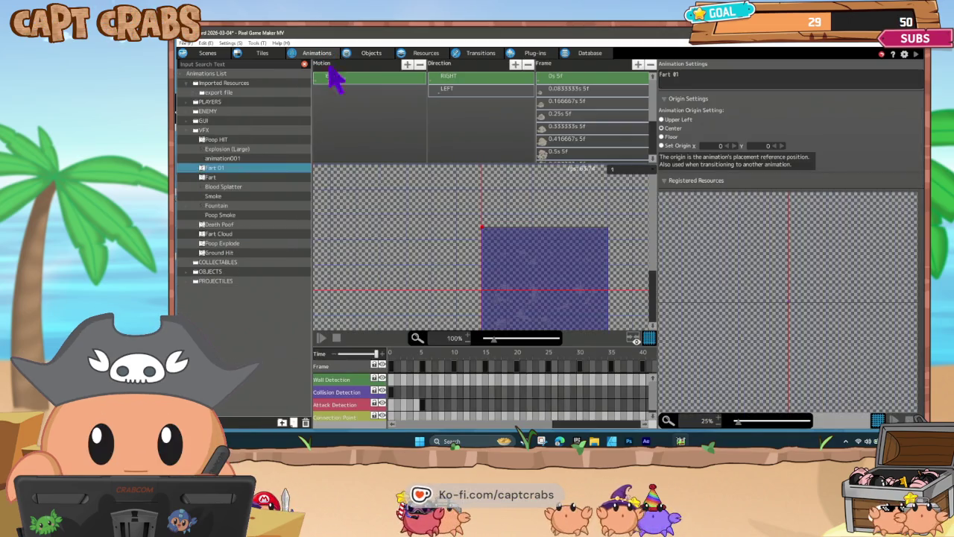
- Play the Fart 01 animation and scrub the playhead to about frame 12
{"action": "left_click", "coordinate": [322, 339]}
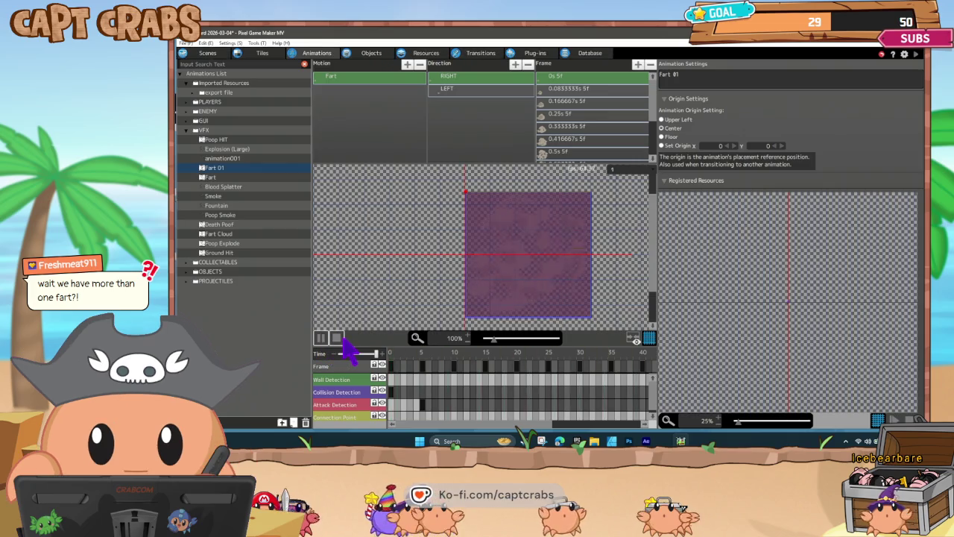
{"action": "left_click", "coordinate": [325, 339]}
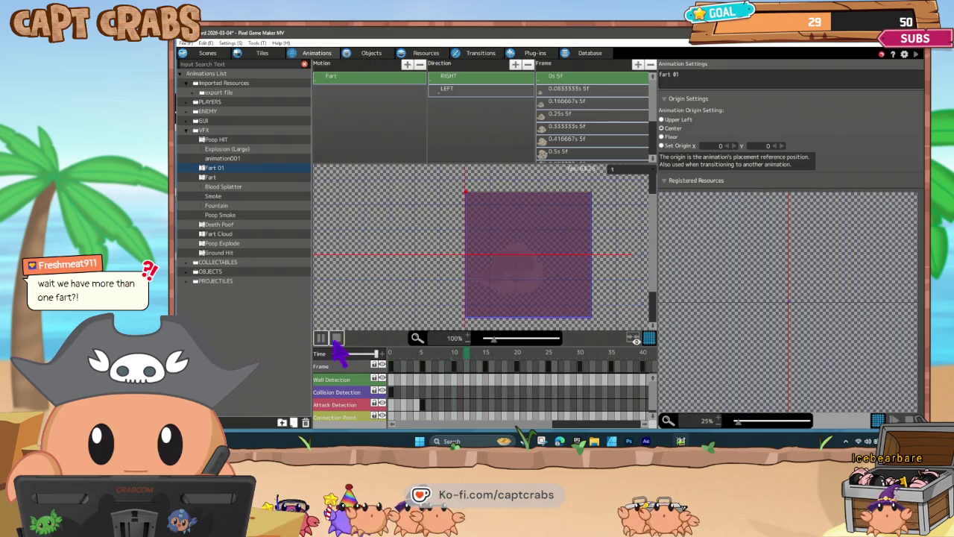
{"action": "left_click_drag", "start_coordinate": [422, 362], "coordinate": [527, 363]}
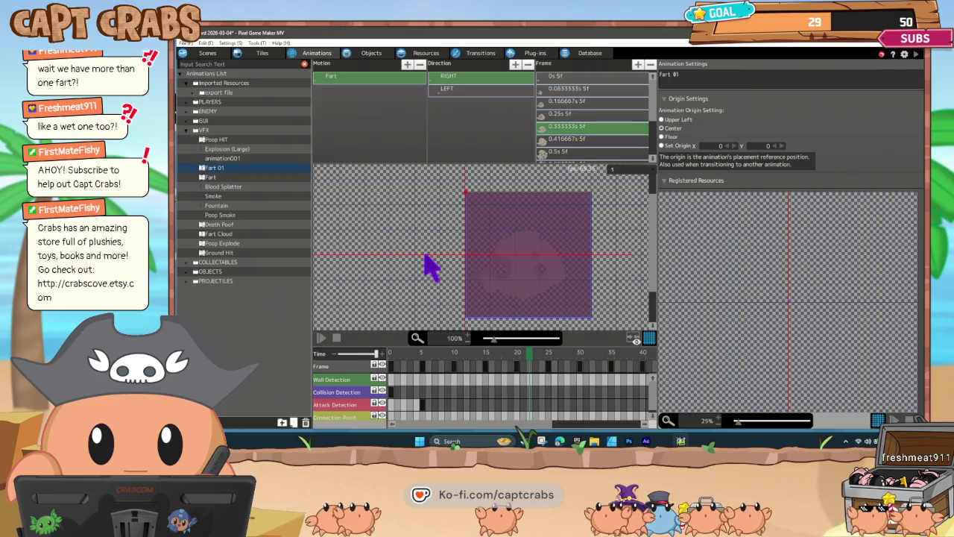
{"action": "left_click", "coordinate": [372, 54]}
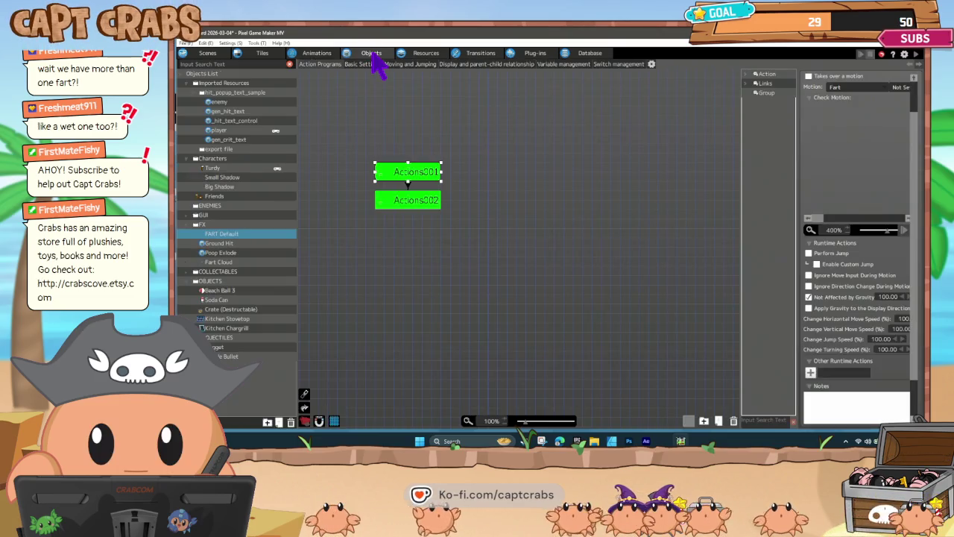
- Inspect the Kitchen Stovetop's IDLE-to-FART BURN attack-hit condition, cancel, then select Turdy
{"action": "left_click", "coordinate": [253, 318]}
{"action": "left_click", "coordinate": [536, 226]}
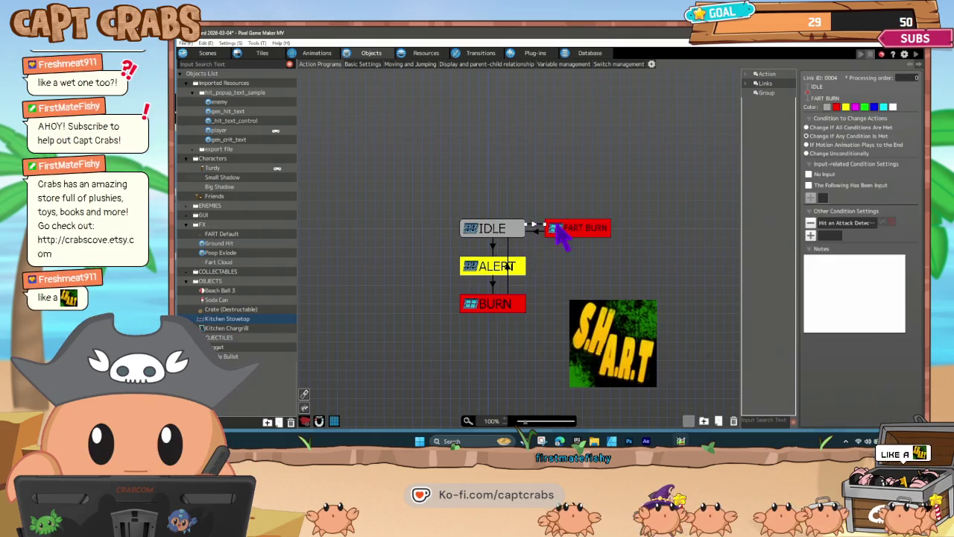
{"action": "double_click", "coordinate": [824, 223]}
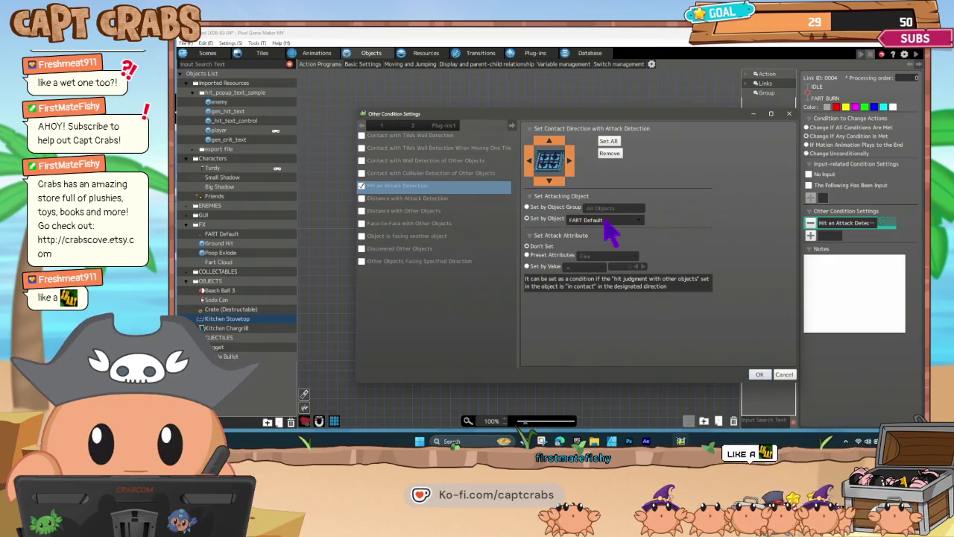
{"action": "left_click", "coordinate": [786, 375]}
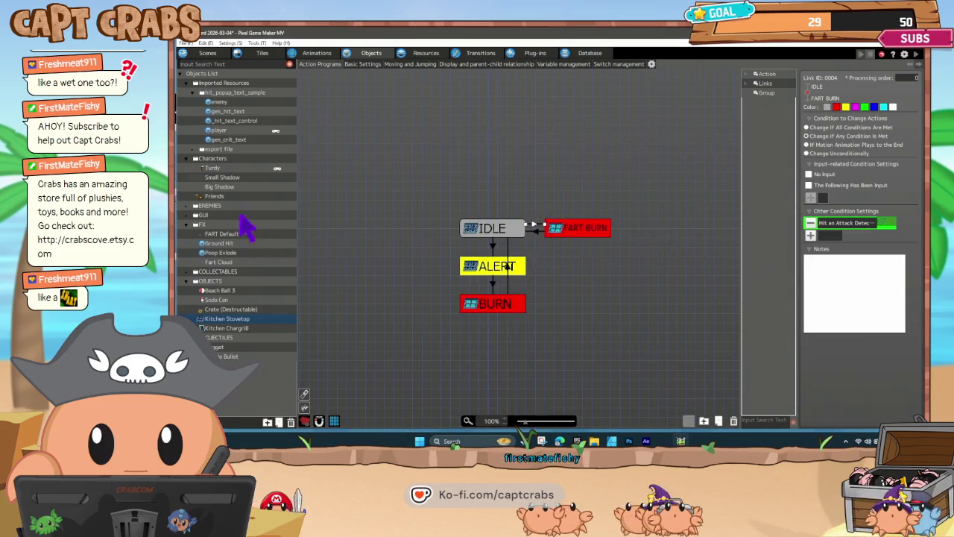
{"action": "left_click", "coordinate": [233, 169]}
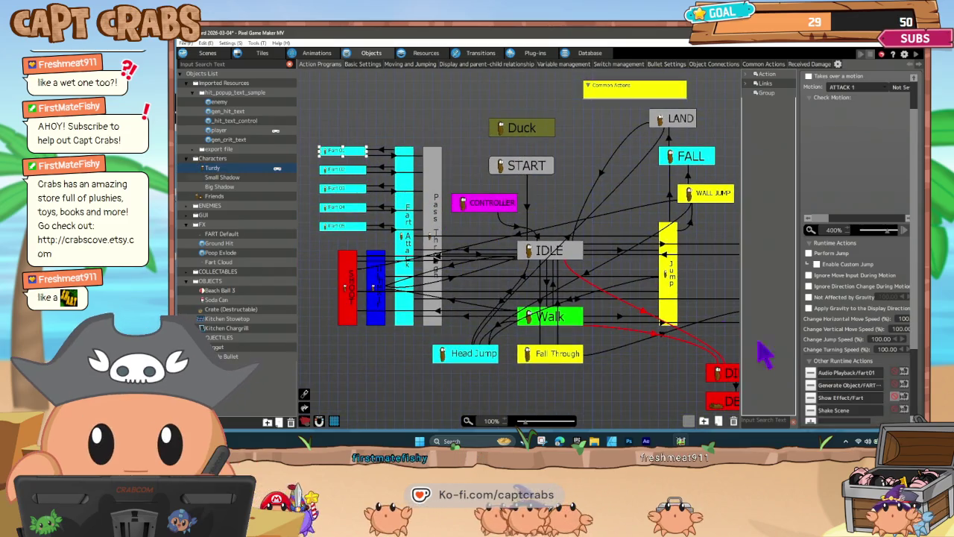
- Verify Fart 04's Generate Object action creates FART Default, leaving its settings unchanged
{"action": "double_click", "coordinate": [847, 385]}
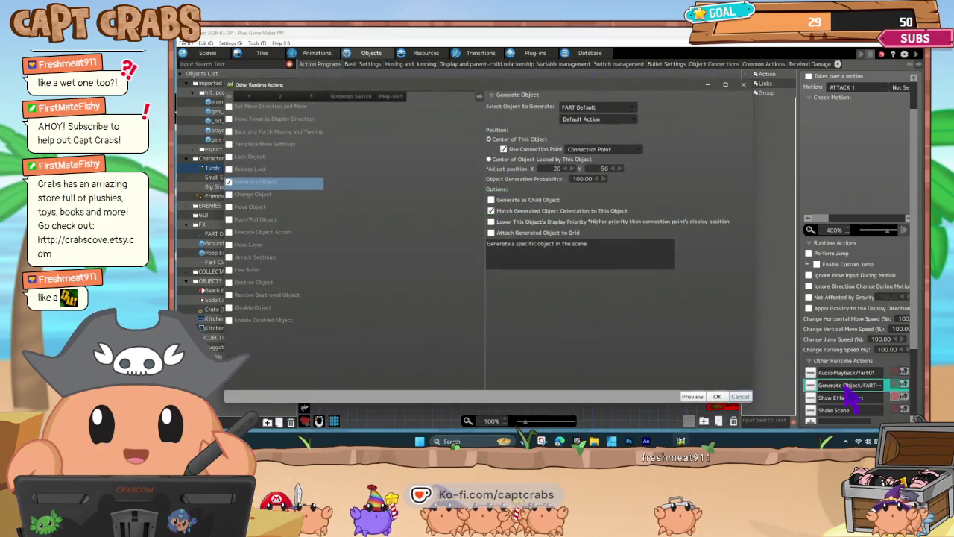
{"action": "left_click", "coordinate": [632, 108]}
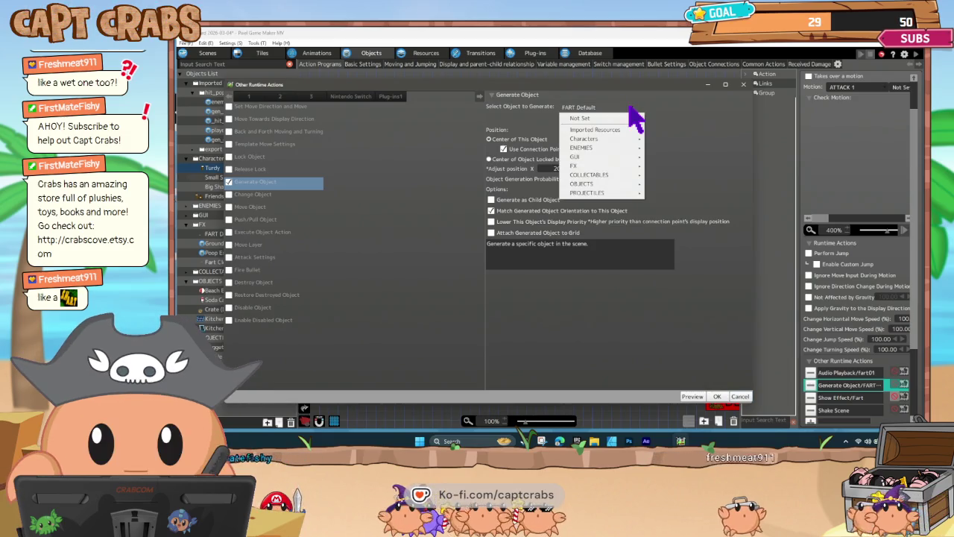
{"action": "left_click", "coordinate": [662, 111]}
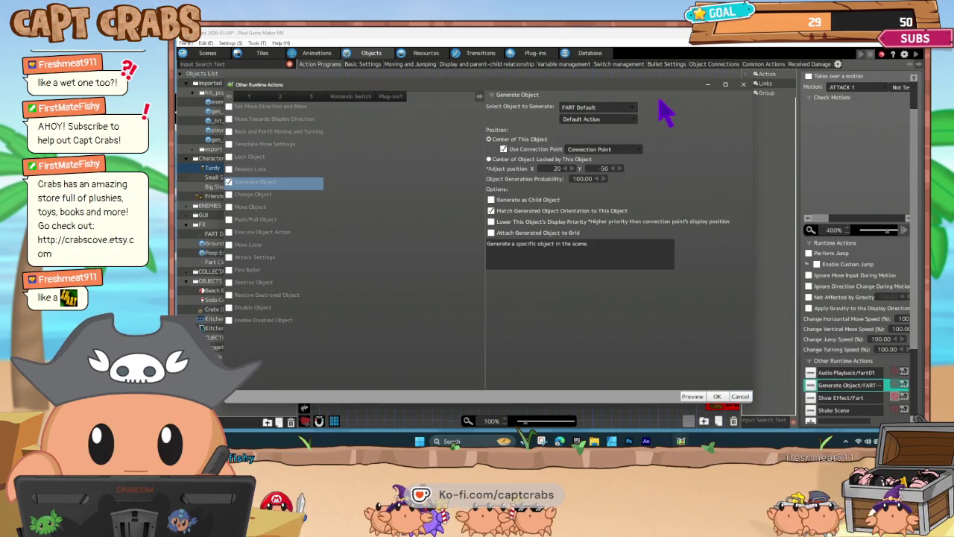
{"action": "left_click", "coordinate": [739, 396]}
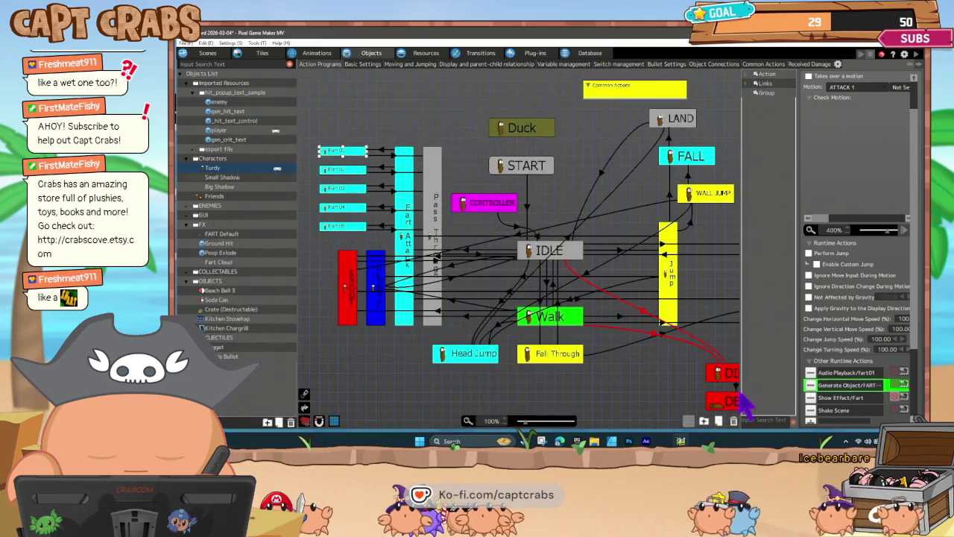
{"action": "left_click", "coordinate": [347, 208]}
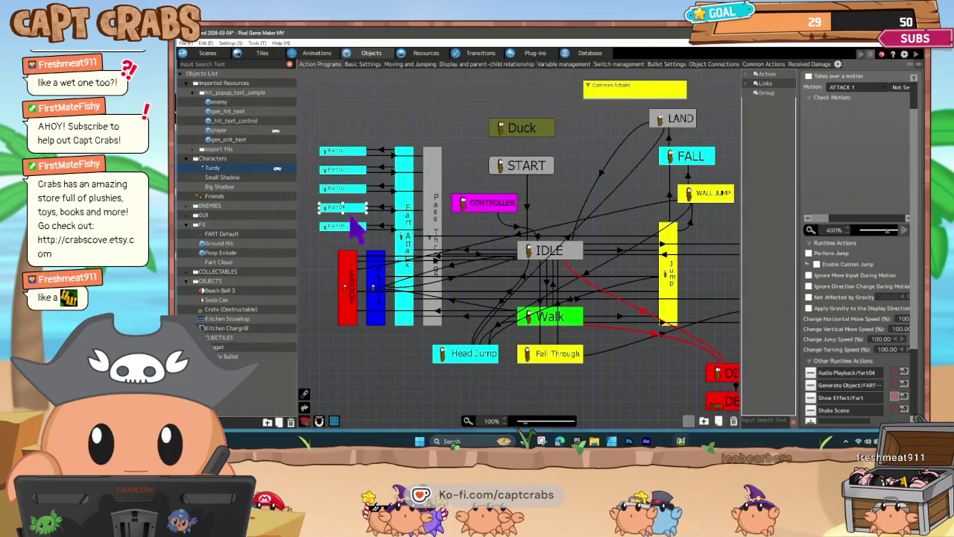
{"action": "double_click", "coordinate": [864, 385]}
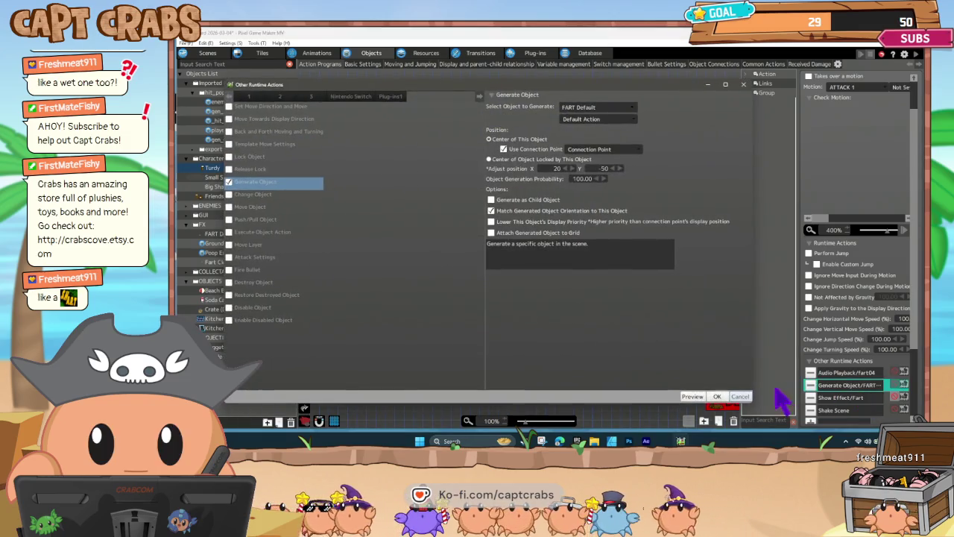
{"action": "left_click", "coordinate": [746, 397]}
{"action": "left_click", "coordinate": [218, 235]}
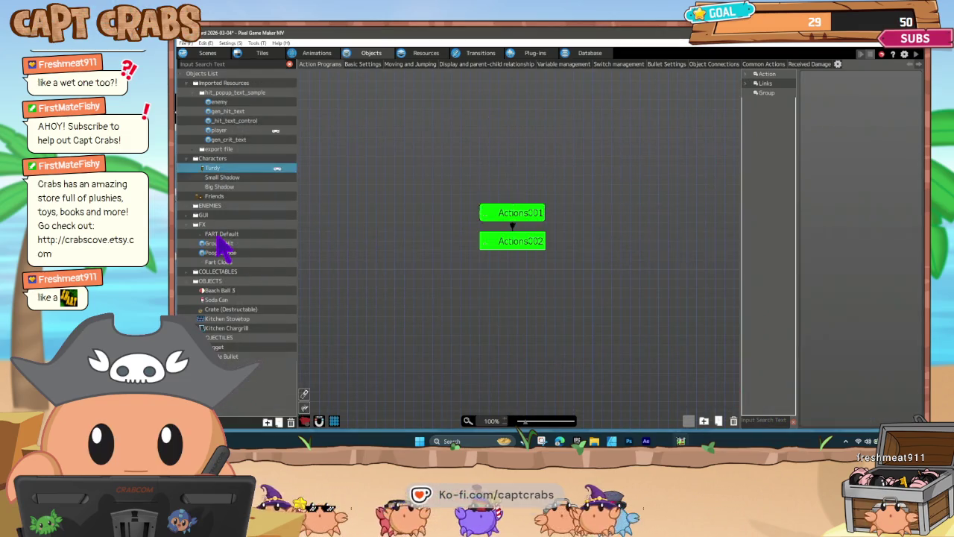
{"action": "left_click", "coordinate": [512, 226]}
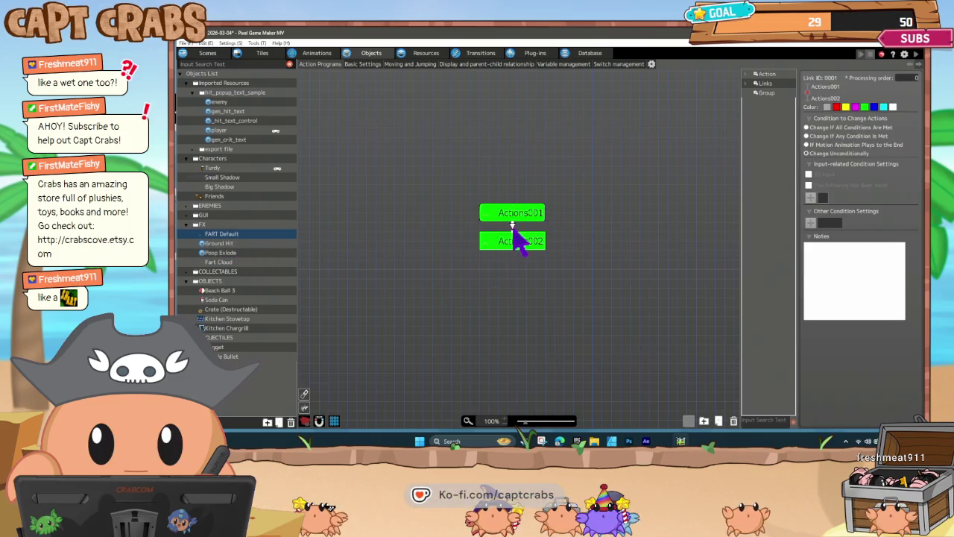
{"action": "left_click", "coordinate": [510, 242]}
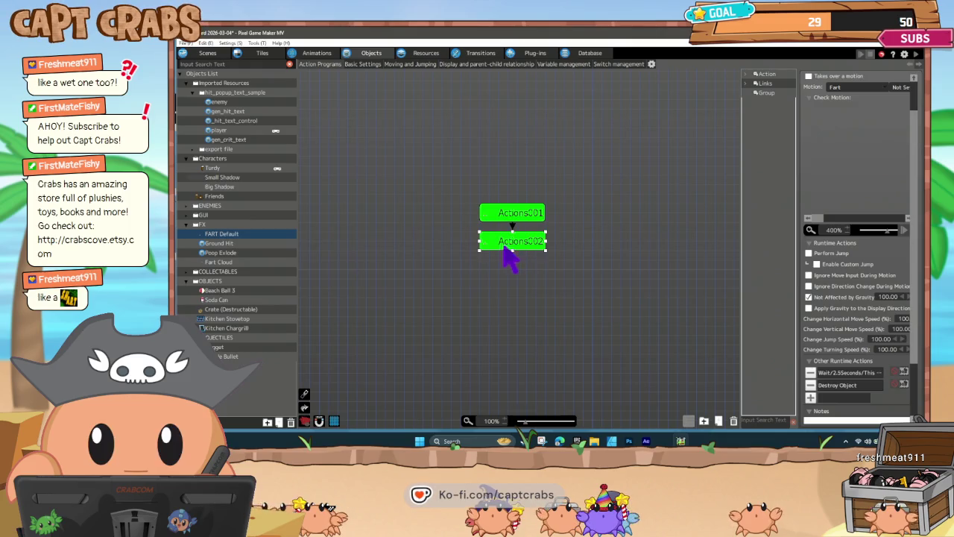
{"action": "left_click", "coordinate": [456, 252]}
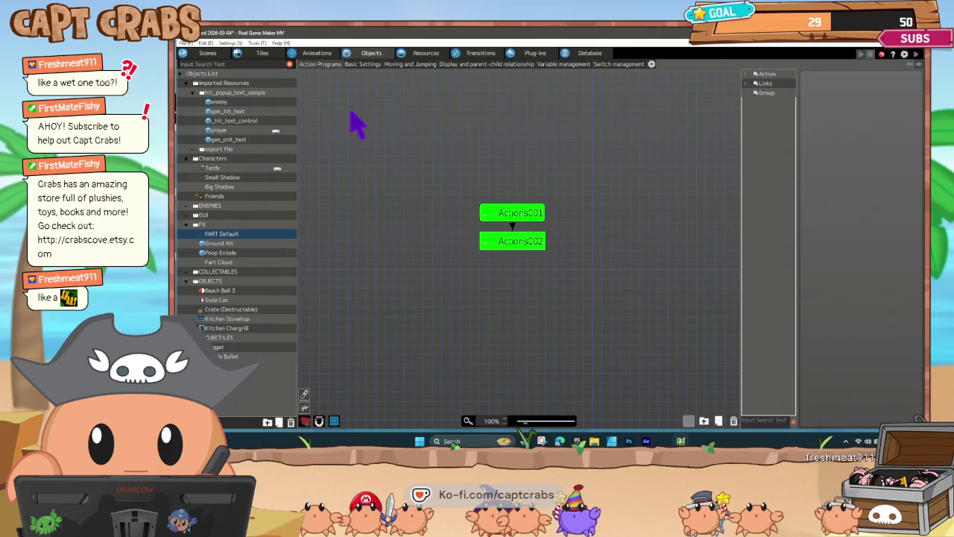
{"action": "left_click", "coordinate": [216, 56]}
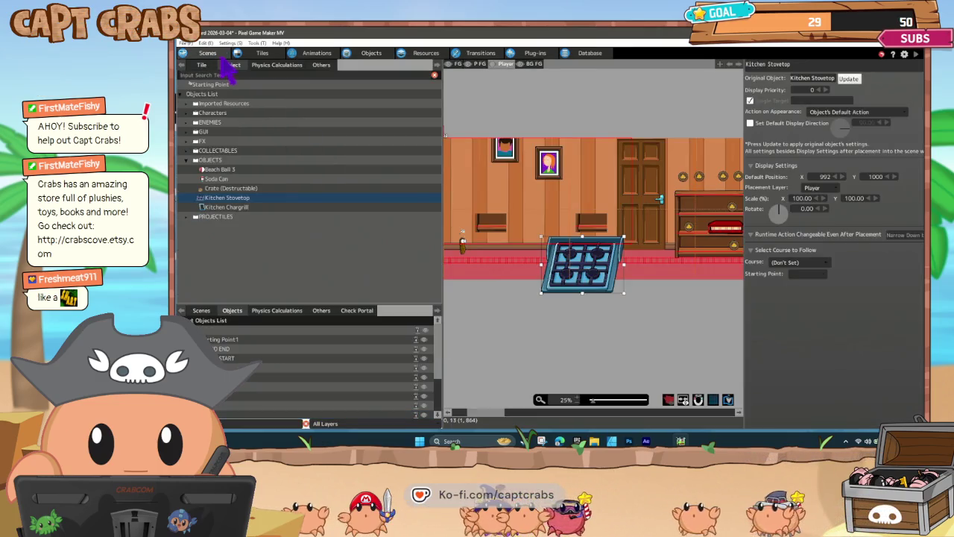
{"action": "left_click", "coordinate": [368, 54]}
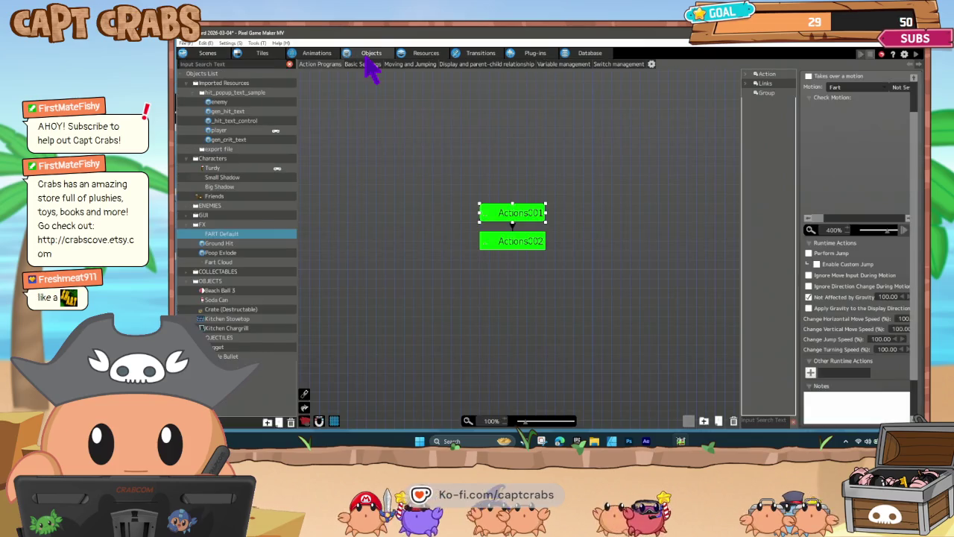
- Give Kitchen Stovetop's IDLE→FART BURN link an all-sides contact condition targeting FART Default
{"action": "left_click", "coordinate": [228, 319]}
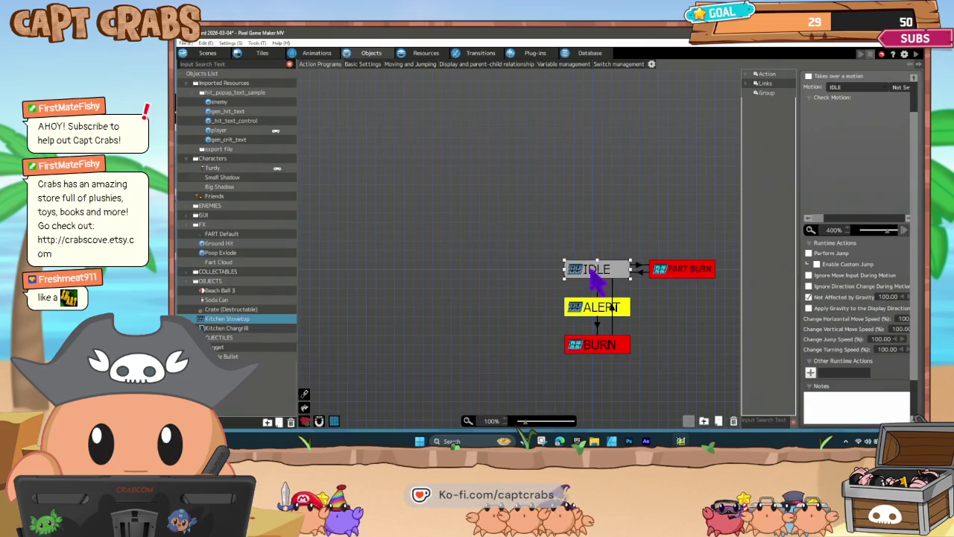
{"action": "left_click", "coordinate": [638, 267]}
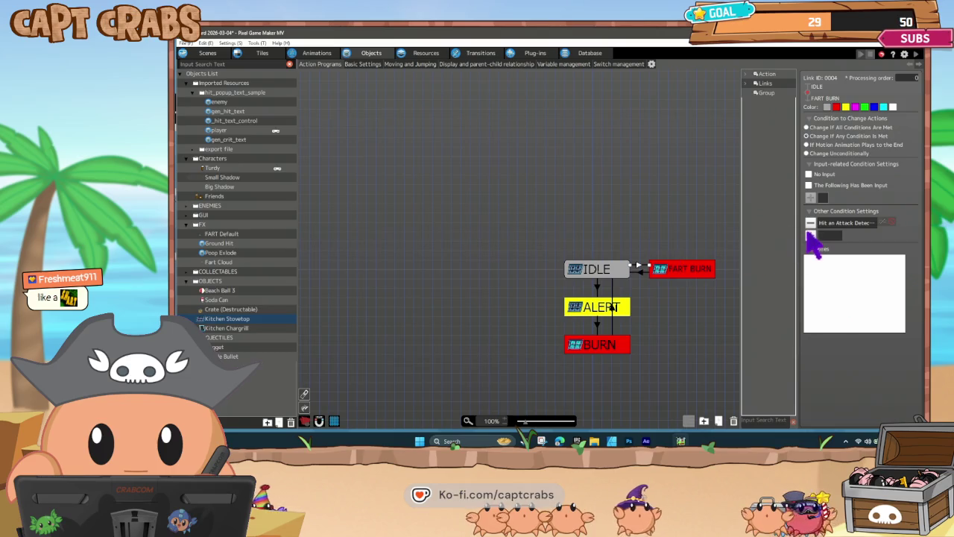
{"action": "left_click", "coordinate": [810, 235]}
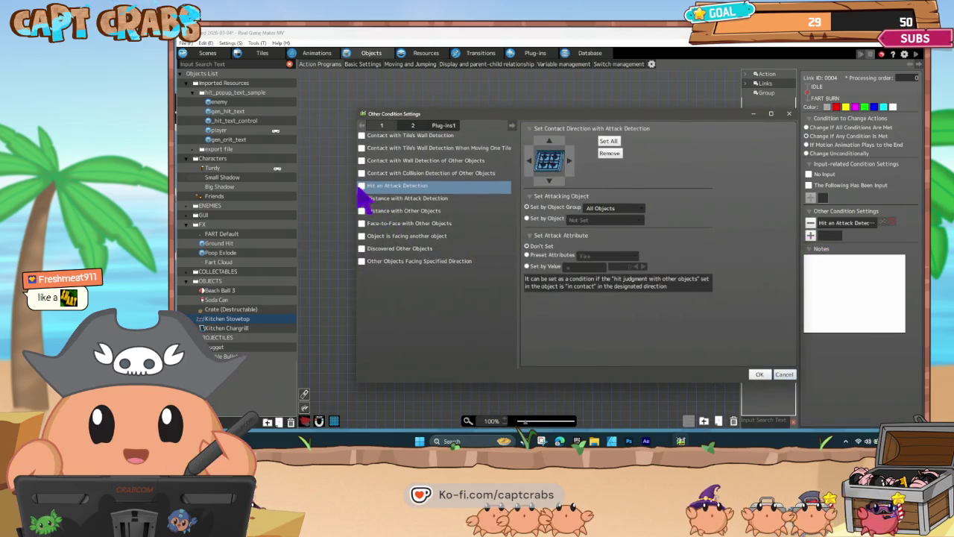
{"action": "left_click", "coordinate": [363, 173]}
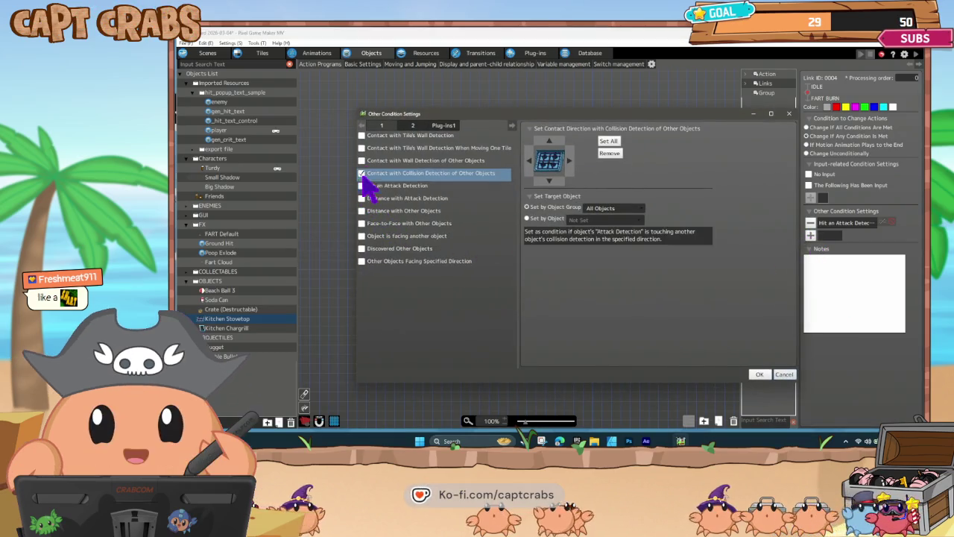
{"action": "left_click", "coordinate": [534, 164]}
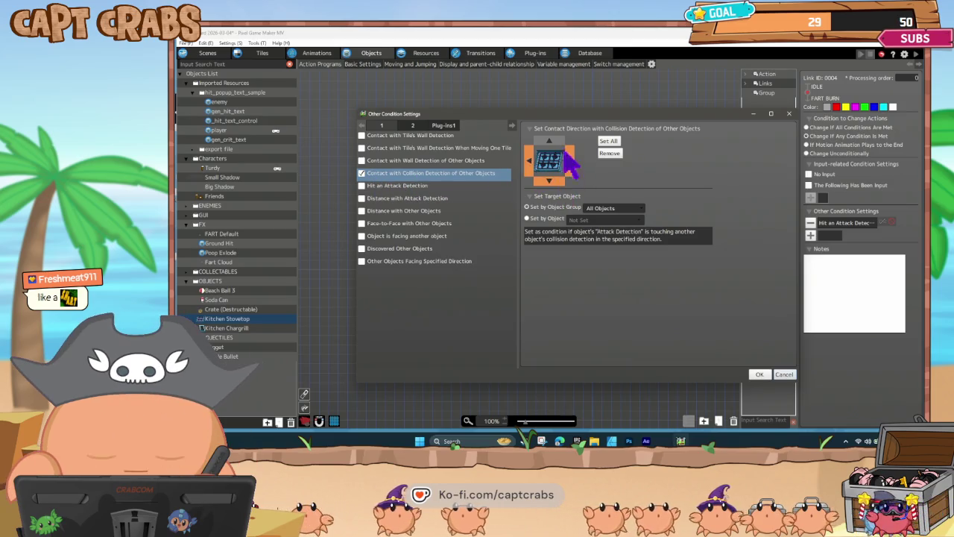
{"action": "left_click", "coordinate": [556, 155]}
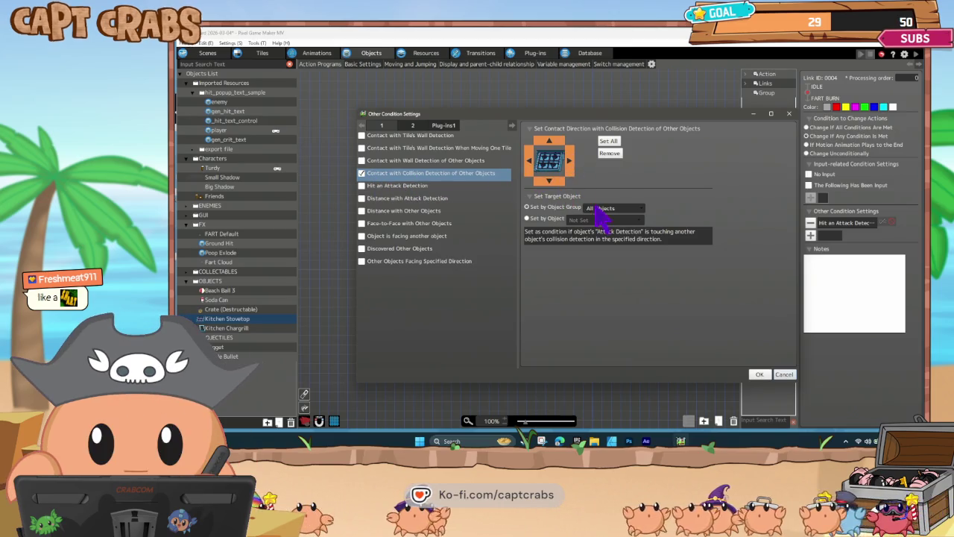
{"action": "left_click", "coordinate": [548, 217]}
{"action": "left_click", "coordinate": [578, 220]}
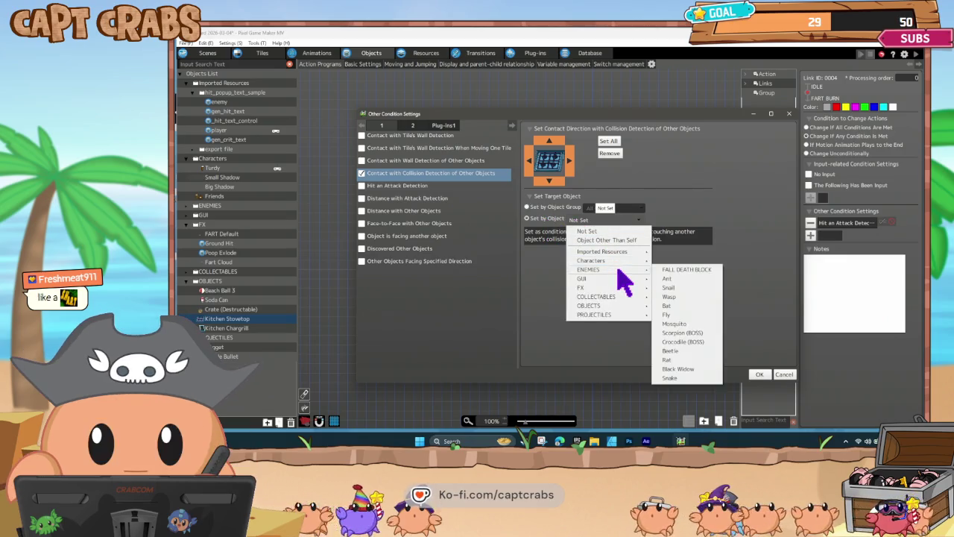
{"action": "mouse_move", "coordinate": [628, 288]}
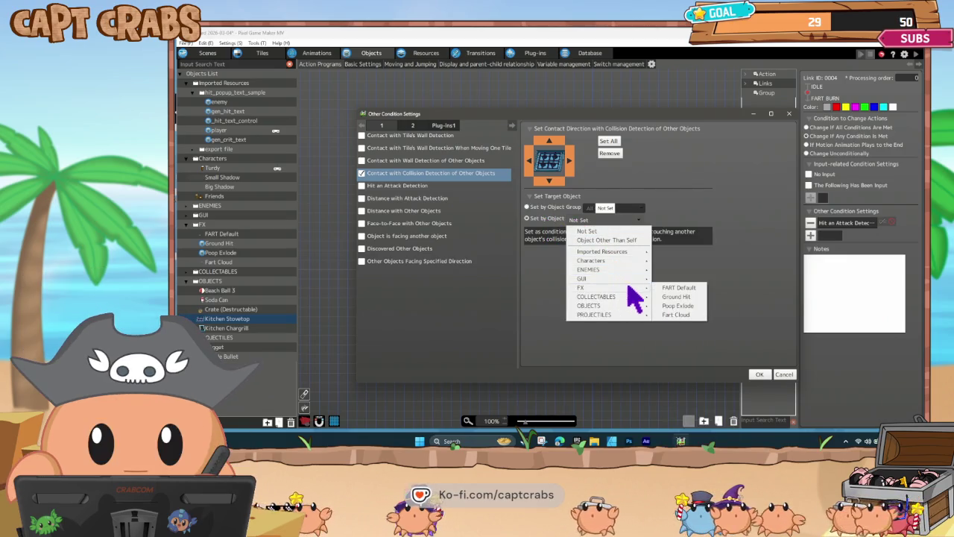
{"action": "left_click", "coordinate": [670, 288]}
{"action": "left_click", "coordinate": [757, 374]}
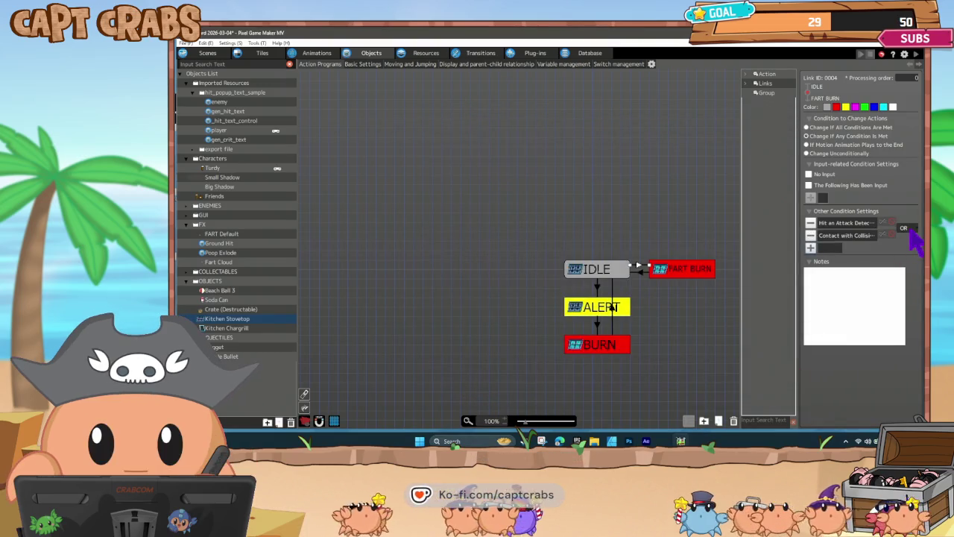
{"action": "left_click", "coordinate": [520, 315]}
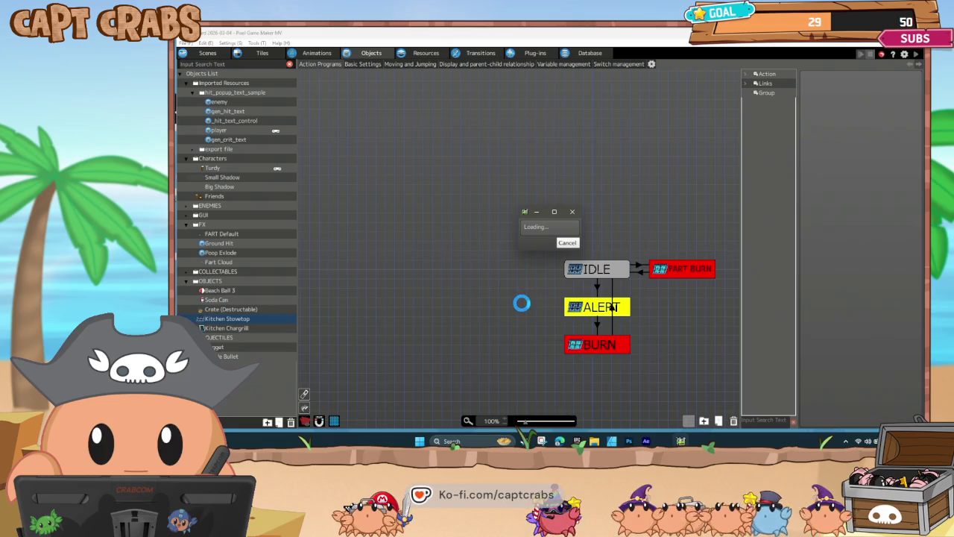
- Walk and jump the character on and around the stove to test the FART BURN trigger
{"action": "key", "text": "Right"}
{"action": "key", "text": "Right"}
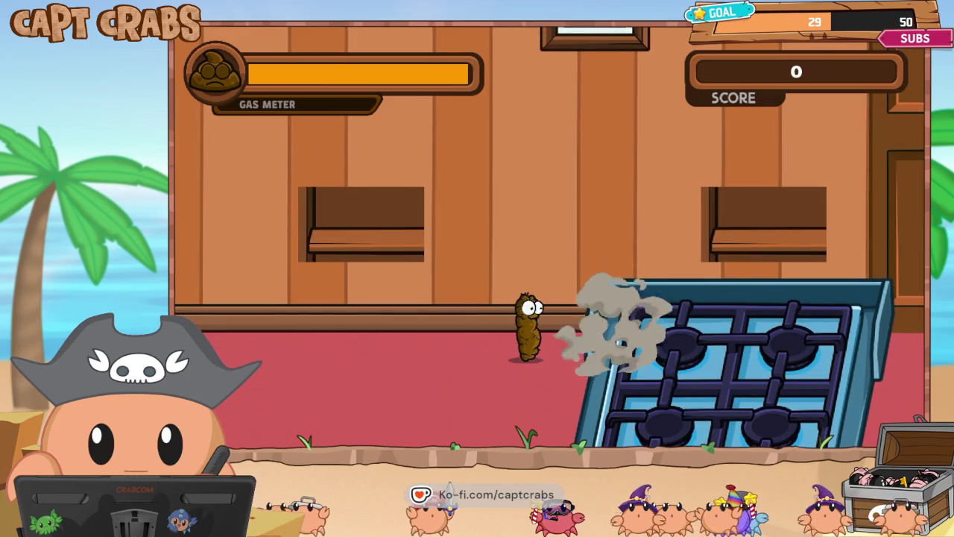
{"action": "key", "text": "Right"}
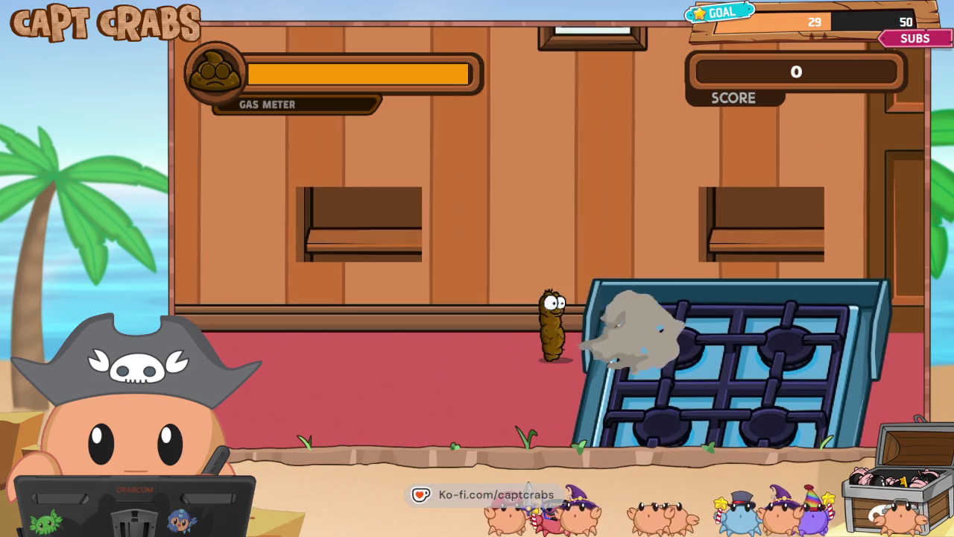
{"action": "key", "text": "Left"}
{"action": "key", "text": "Right"}
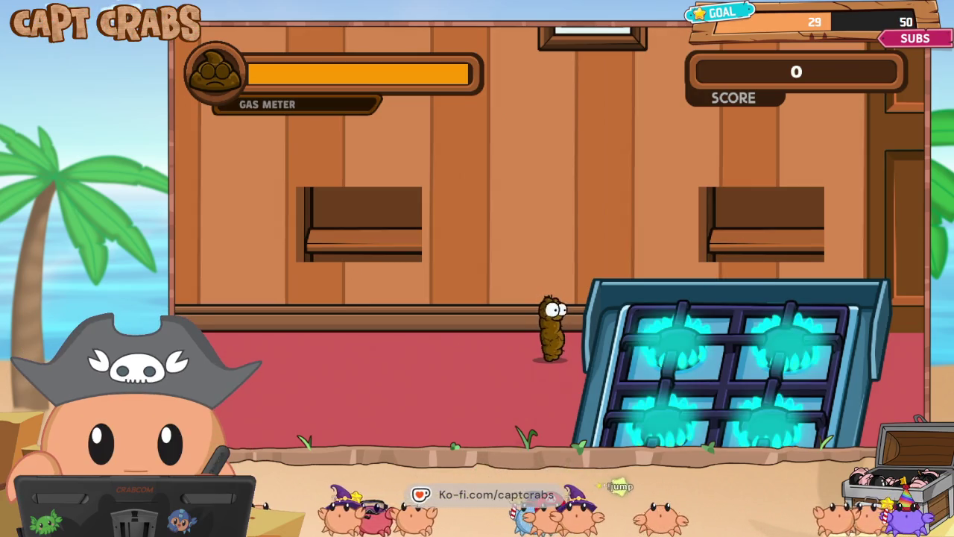
{"action": "key", "text": "Right"}
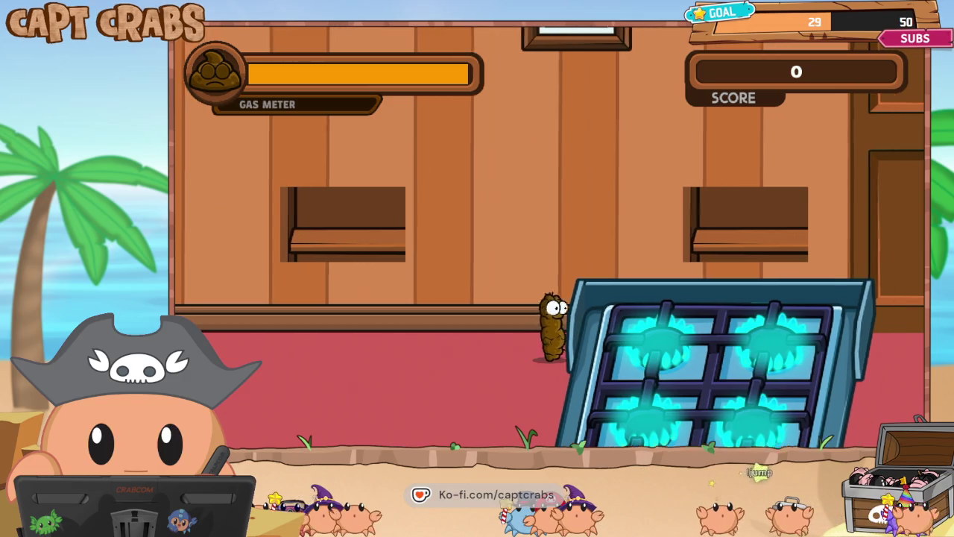
{"action": "key", "text": "Right"}
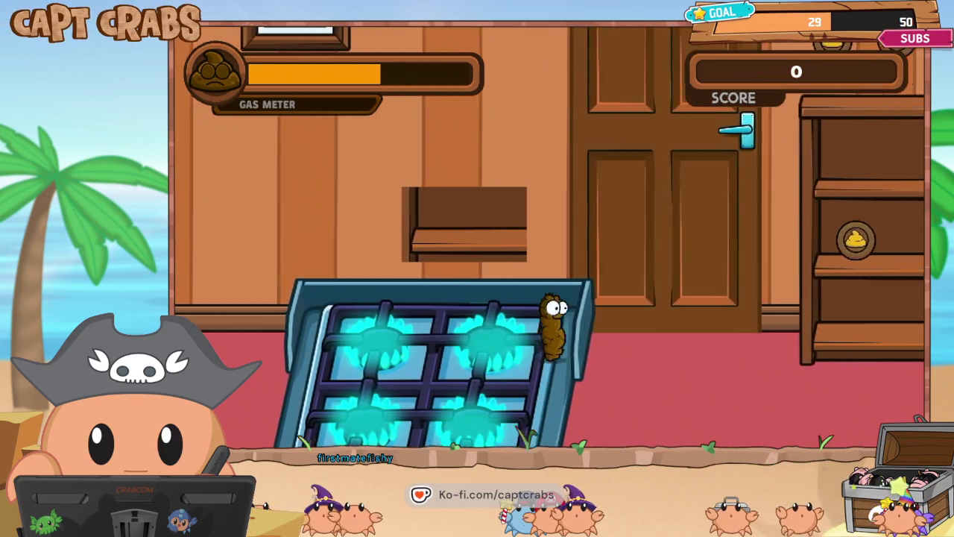
{"action": "key", "text": "Left"}
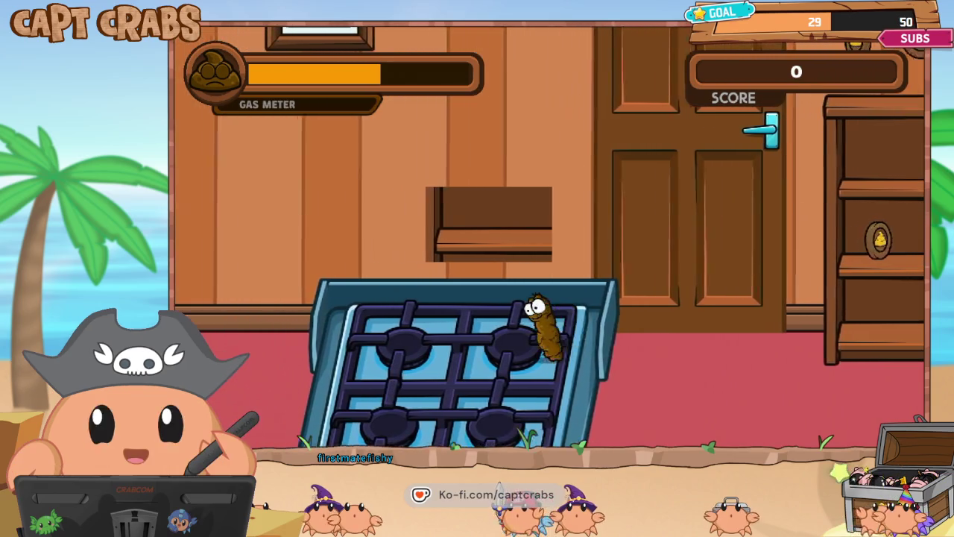
{"action": "key", "text": "Up"}
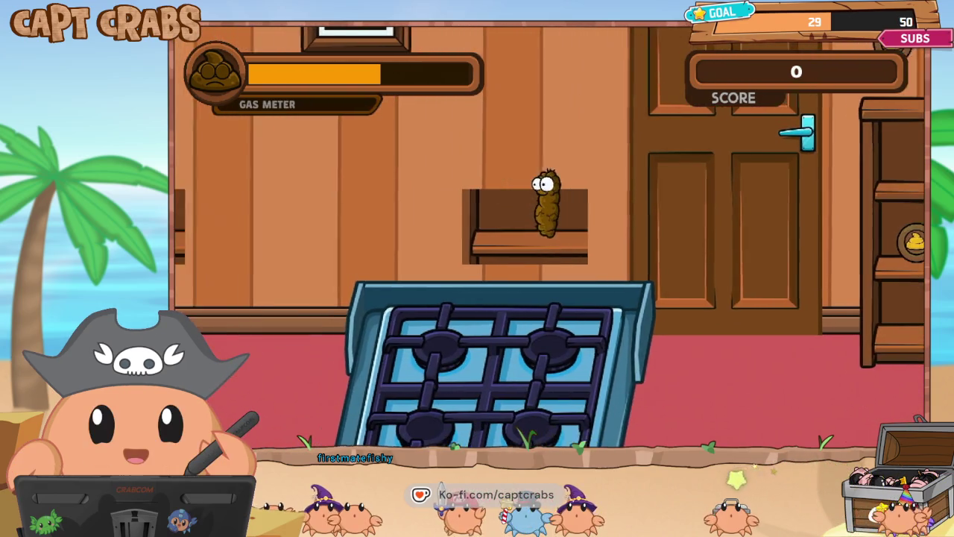
{"action": "key", "text": "Left"}
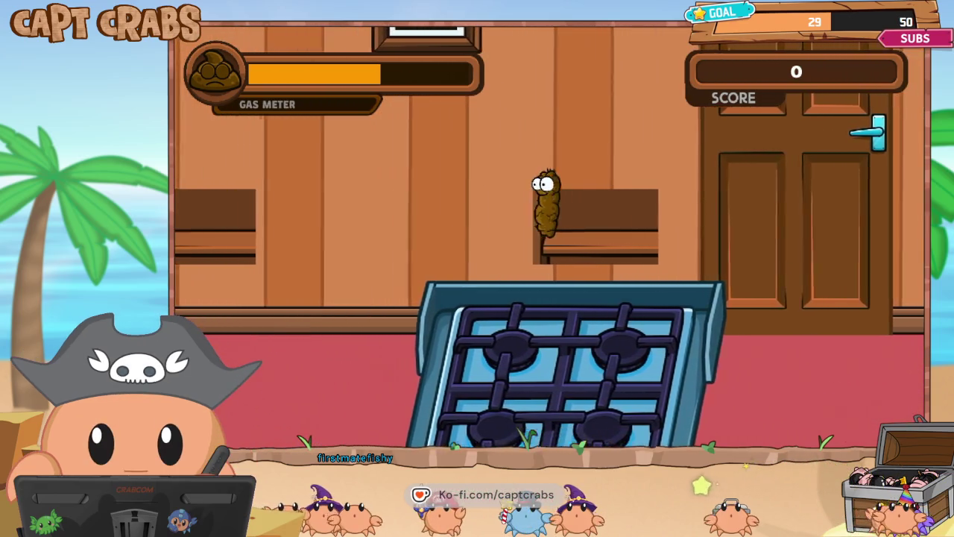
{"action": "key", "text": "Up"}
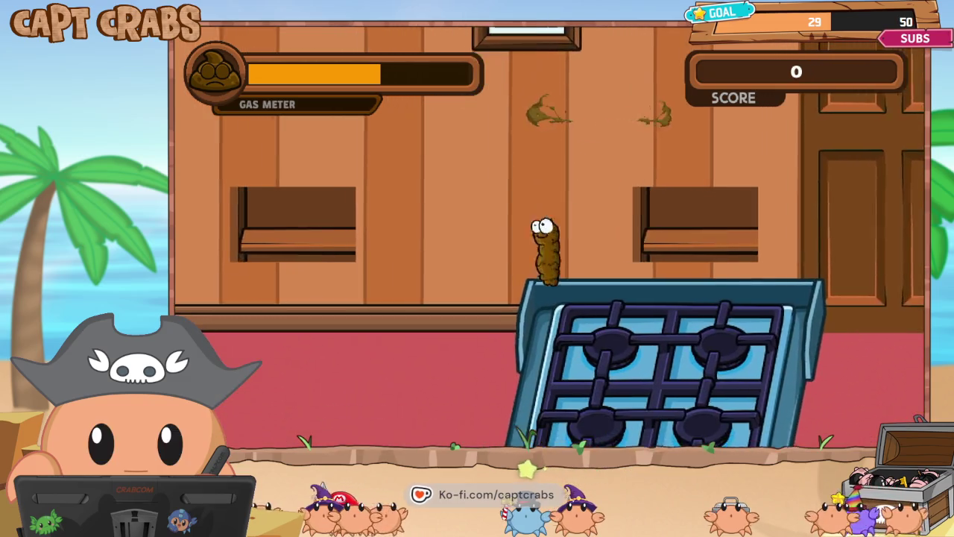
{"action": "key", "text": "Left"}
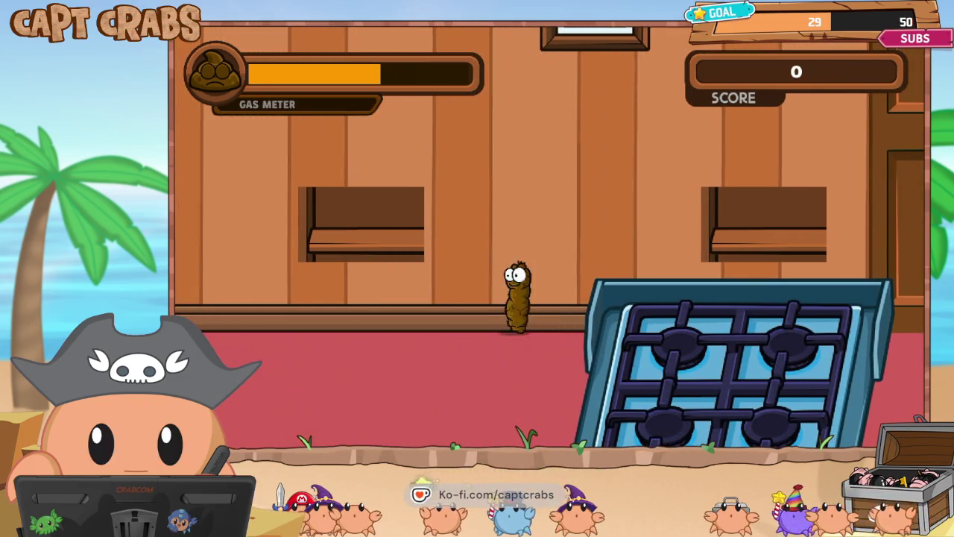
{"action": "key", "text": "Up"}
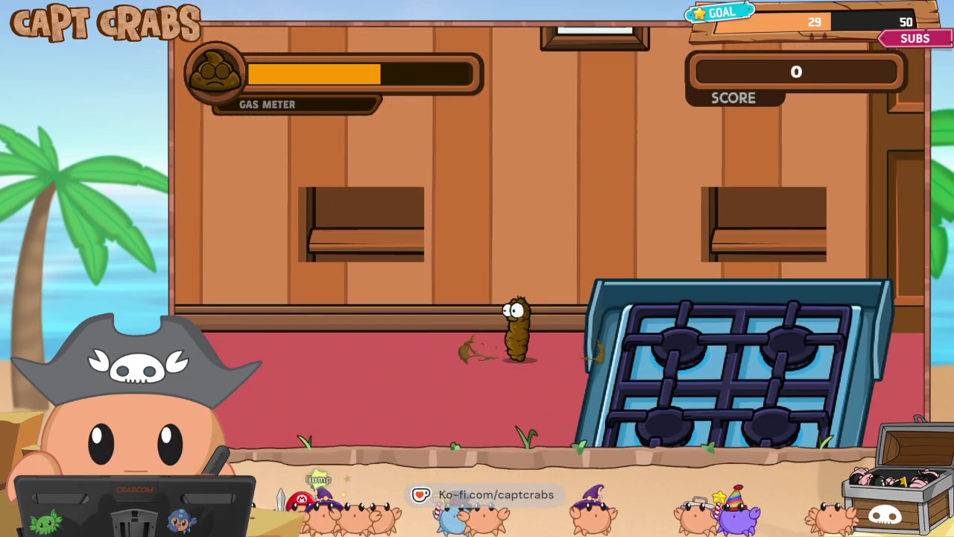
{"action": "key", "text": "Up"}
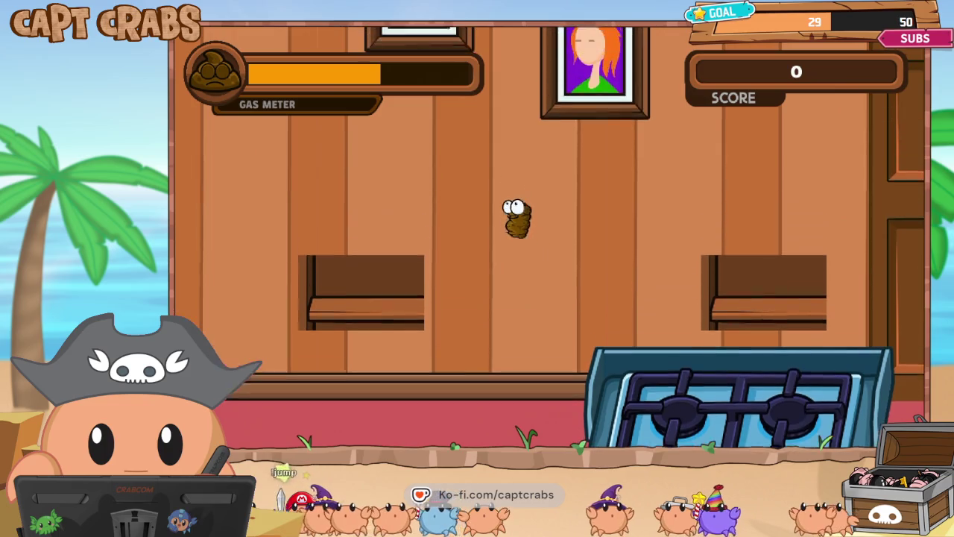
{"action": "key", "text": "Right"}
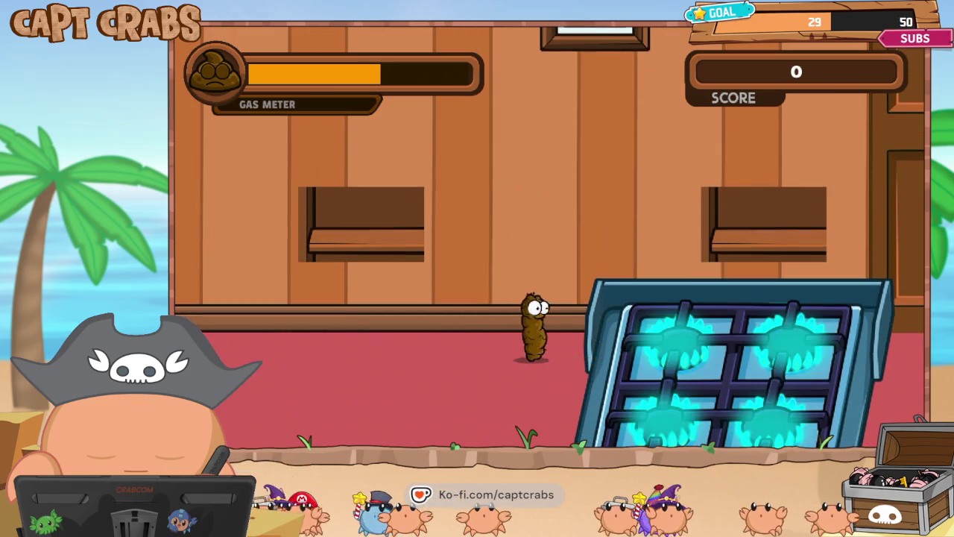
{"action": "key", "text": "Right"}
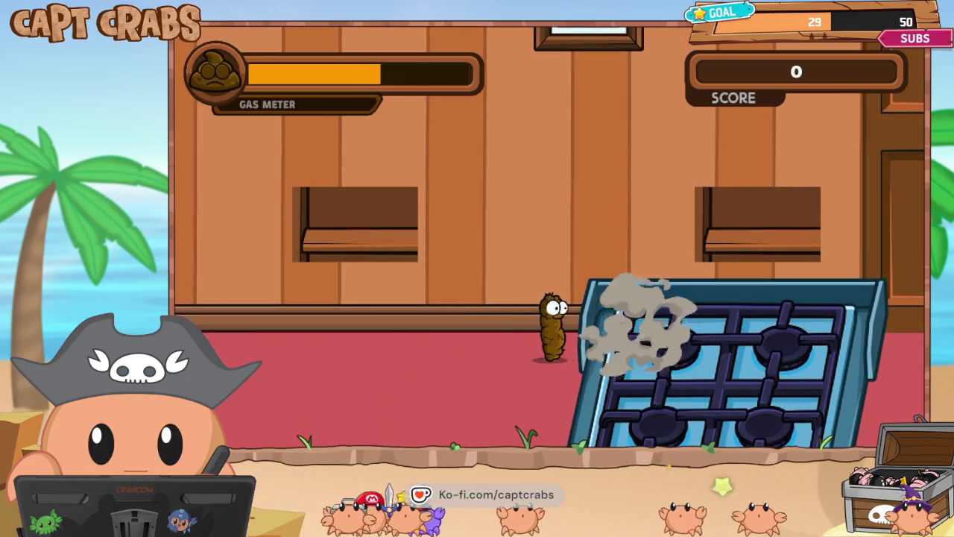
- Pause the test play and choose MAIN MENU to return to the editor
{"action": "key", "text": "Escape"}
{"action": "key", "text": "Down"}
{"action": "key", "text": "Down"}
{"action": "key", "text": "Down"}
{"action": "key", "text": "Return"}
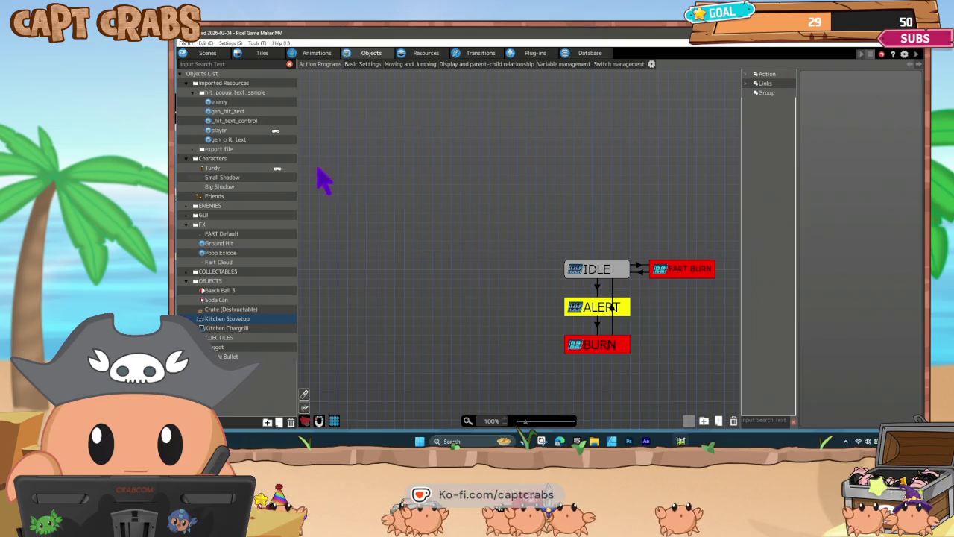
- Select Turdy and view its Object Settings, closing them without changes
{"action": "left_click", "coordinate": [231, 169]}
{"action": "right_click", "coordinate": [234, 177]}
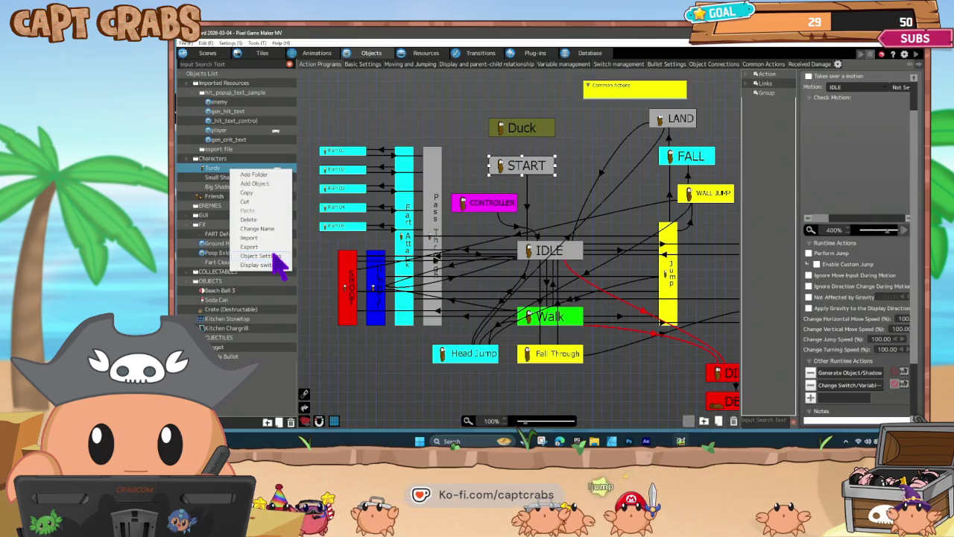
{"action": "left_click", "coordinate": [262, 255]}
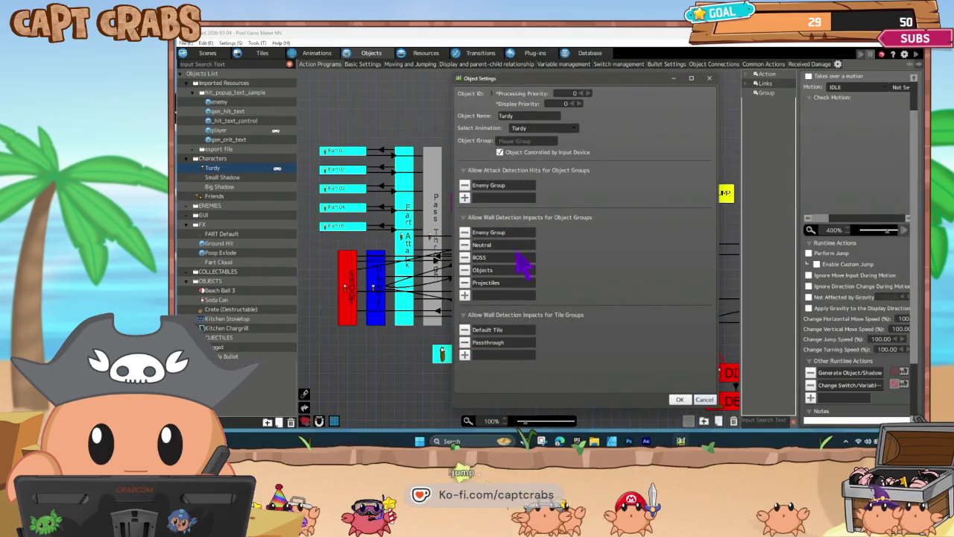
{"action": "left_click", "coordinate": [704, 399]}
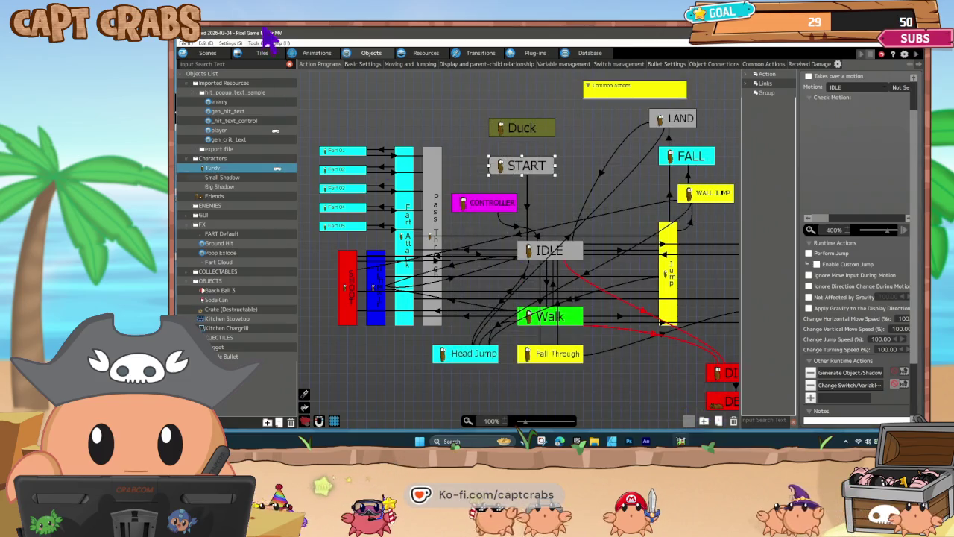
{"action": "left_click", "coordinate": [257, 43]}
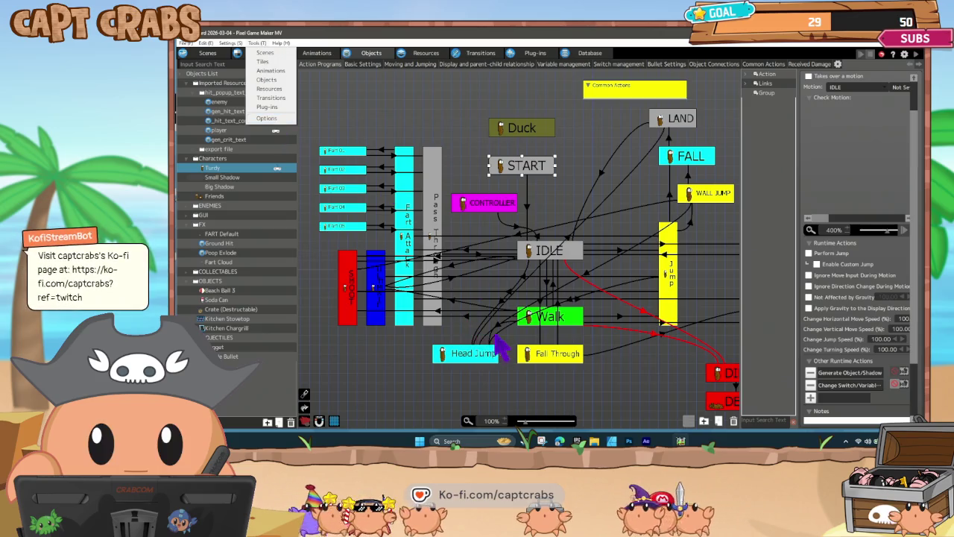
- Inspect the collision contact conditions on Turdy's IDLE→Head Jump link without changing them
{"action": "left_click", "coordinate": [500, 301]}
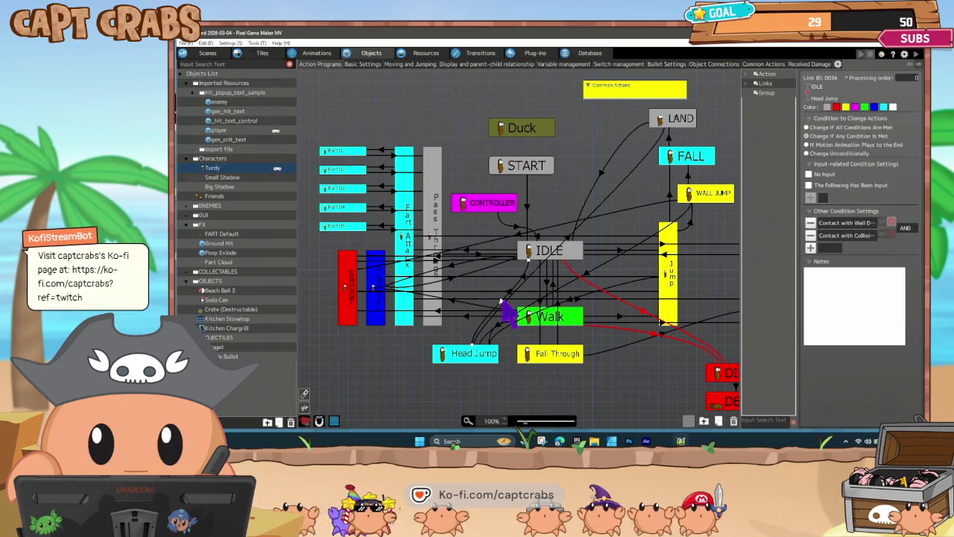
{"action": "double_click", "coordinate": [857, 237]}
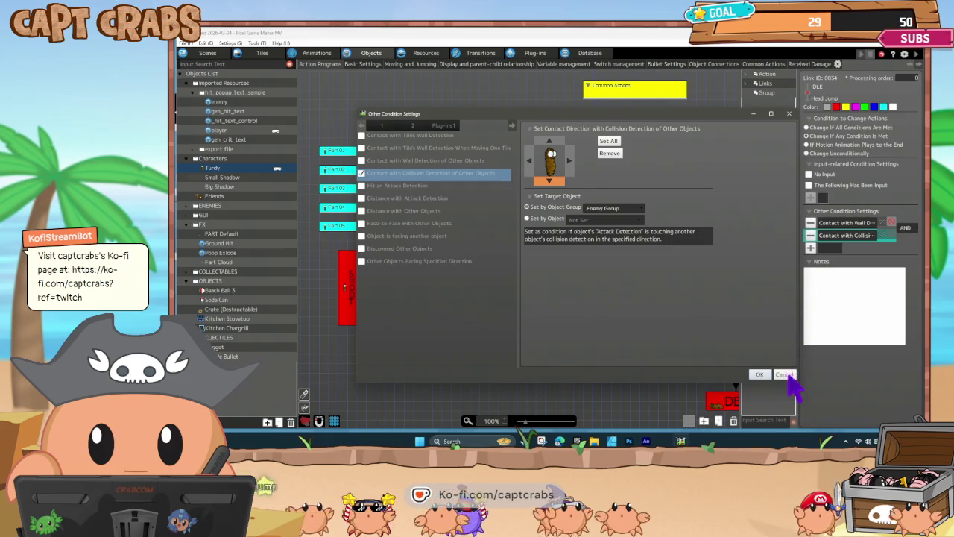
{"action": "left_click", "coordinate": [784, 373]}
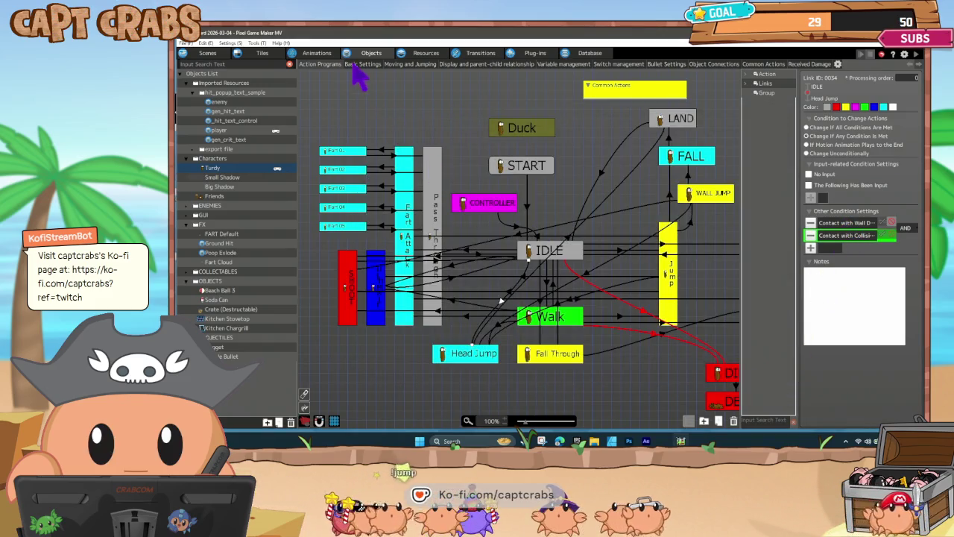
{"action": "left_click", "coordinate": [257, 43]}
{"action": "mouse_move", "coordinate": [241, 44]}
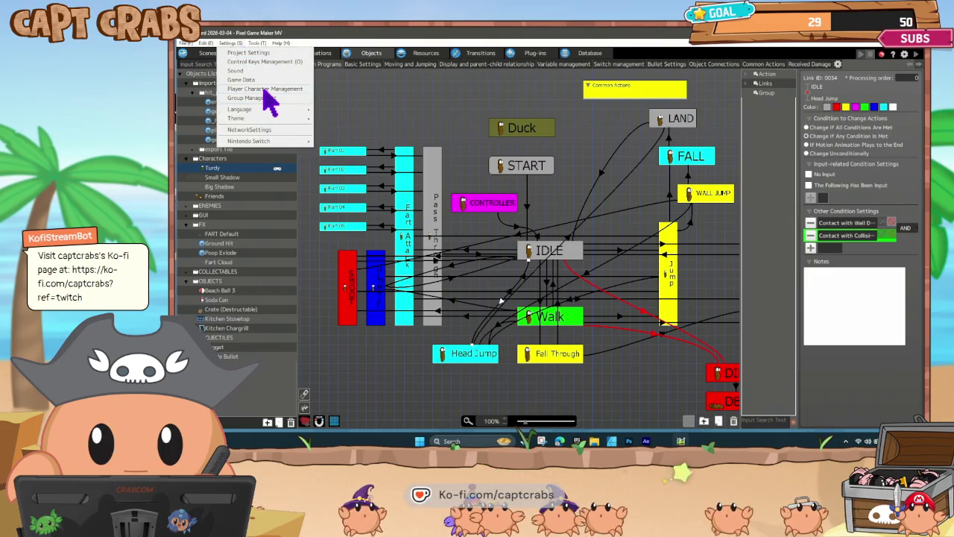
- In Object Group Management, delete the duplicate Ladders groups, add a group below BUGS, and apply
{"action": "key", "text": "Escape"}
{"action": "left_click", "coordinate": [287, 138]}
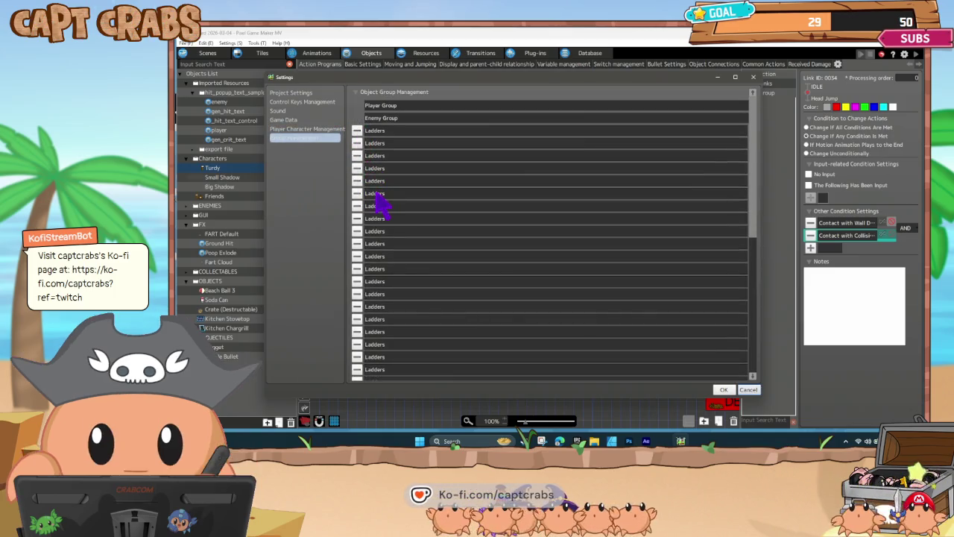
{"action": "left_click", "coordinate": [357, 130]}
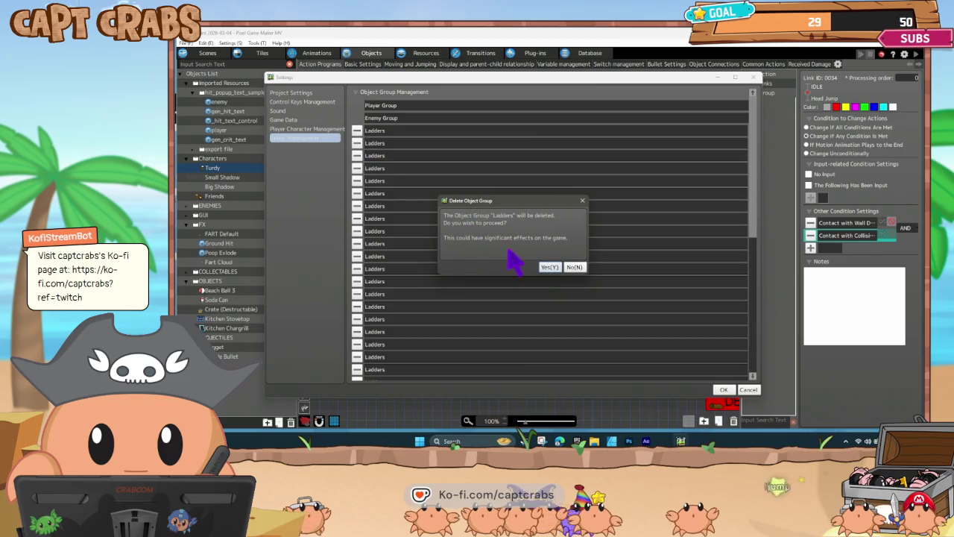
{"action": "left_click", "coordinate": [549, 267]}
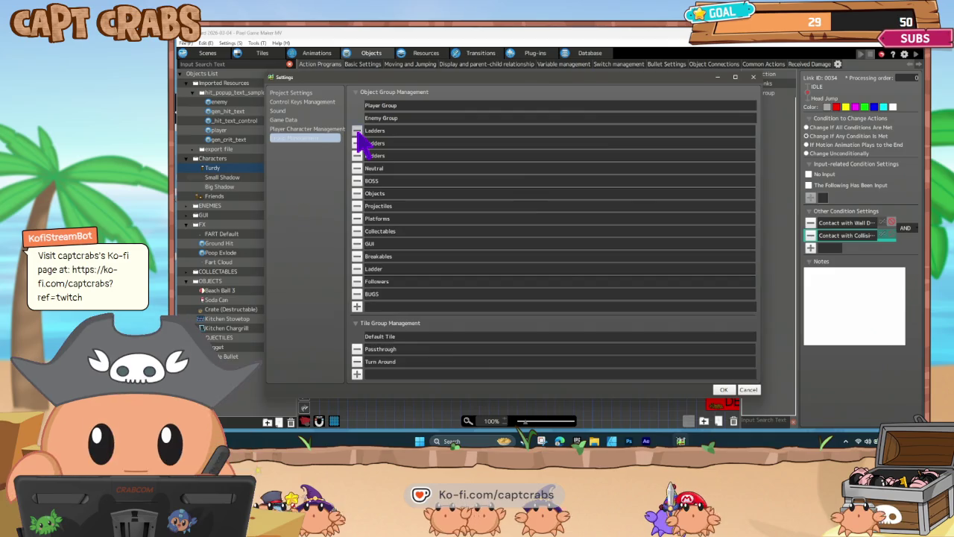
{"action": "left_click", "coordinate": [357, 131]}
{"action": "left_click", "coordinate": [357, 130]}
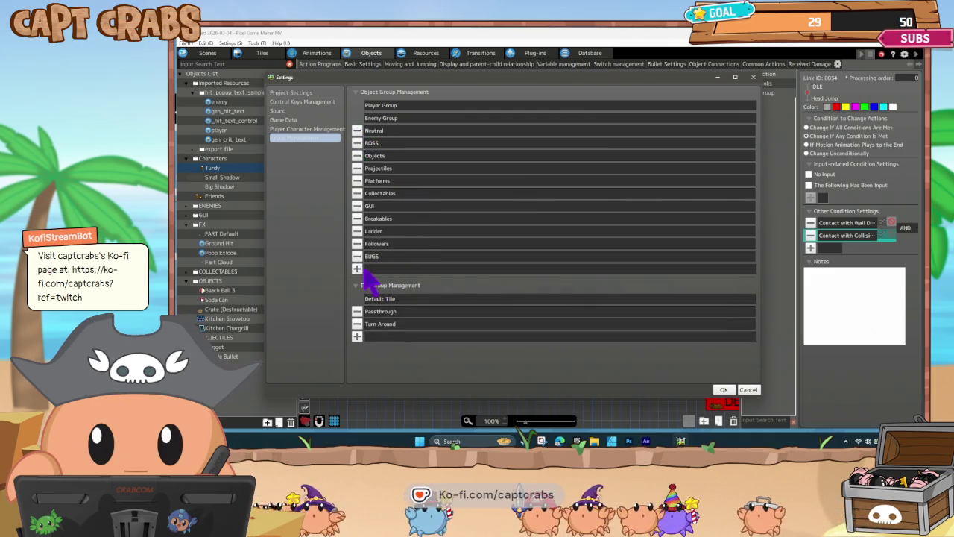
{"action": "left_click", "coordinate": [357, 268]}
{"action": "type", "text": "Stove"}
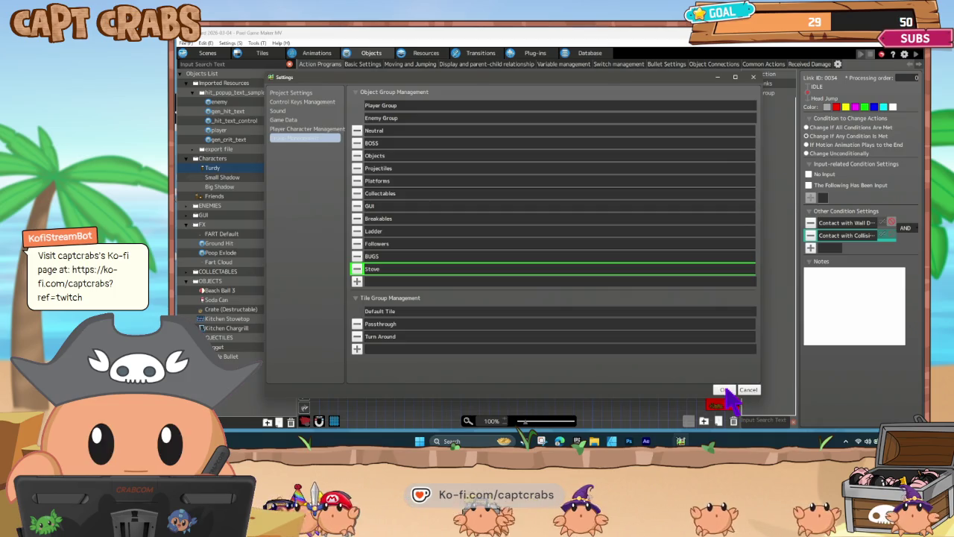
{"action": "left_click", "coordinate": [724, 390]}
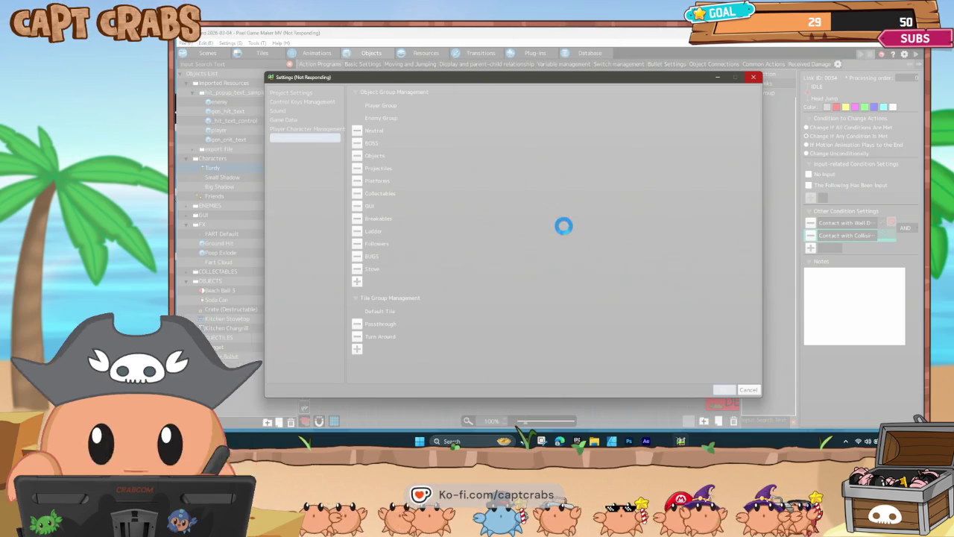
- Close the unresponsive Settings window and force the frozen program to close
{"action": "left_click", "coordinate": [783, 220]}
{"action": "left_click", "coordinate": [715, 209]}
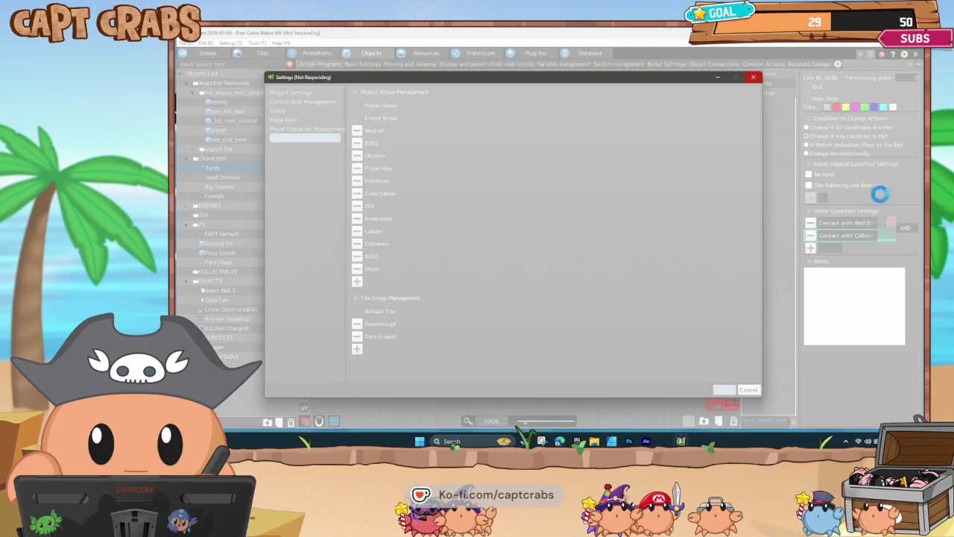
{"action": "left_click", "coordinate": [753, 78]}
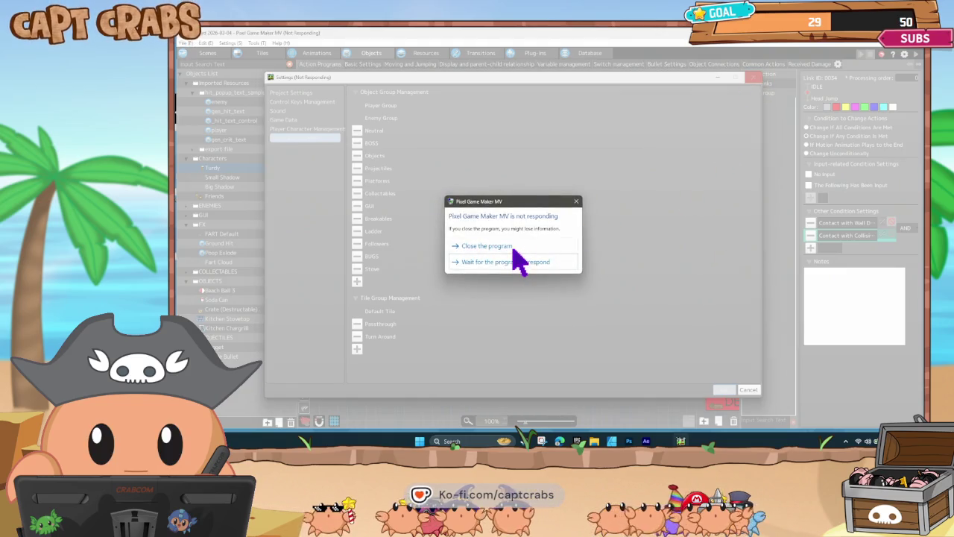
{"action": "left_click", "coordinate": [508, 247]}
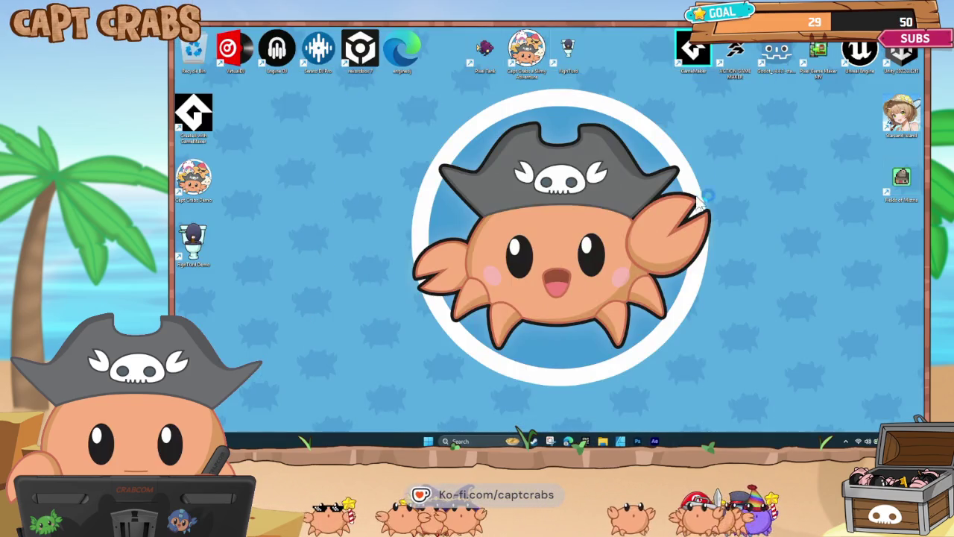
- Start Pixel Game Maker MV from its desktop shortcut
{"action": "double_click", "coordinate": [818, 59]}
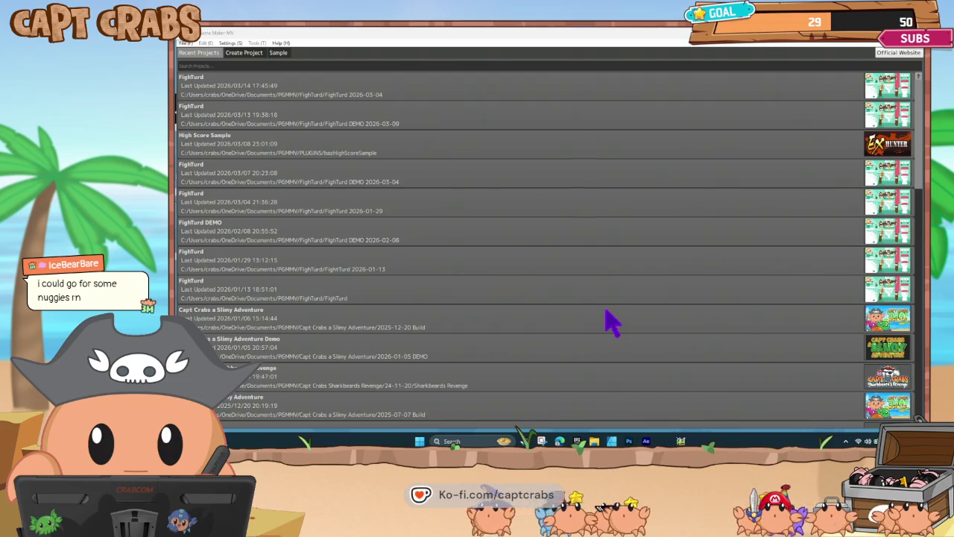
- Load the top FightTurd 2026-03-04 entry from Recent Projects
{"action": "double_click", "coordinate": [446, 94]}
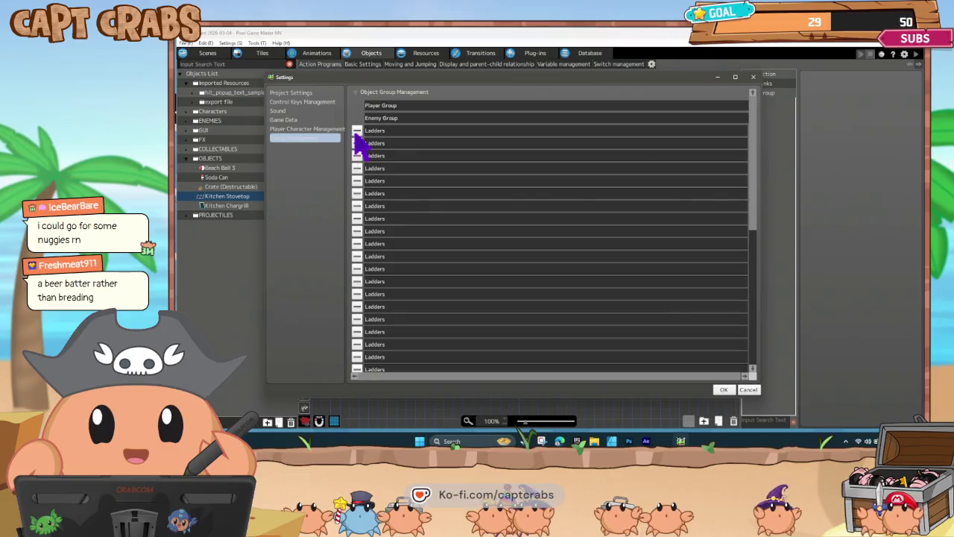
- Remove the duplicate Ladders rows in Group Management, confirming the deletion with Yes
{"action": "left_click", "coordinate": [357, 130]}
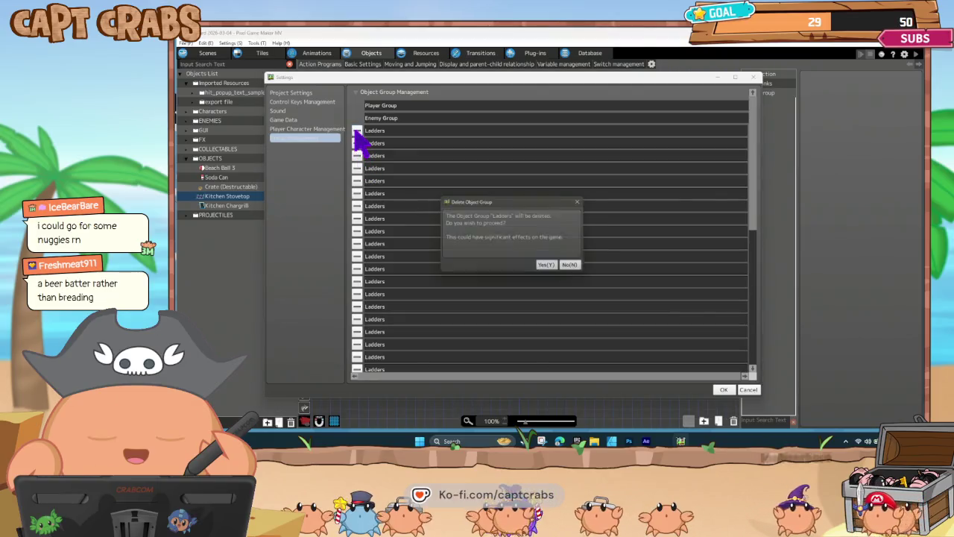
{"action": "left_click", "coordinate": [548, 265]}
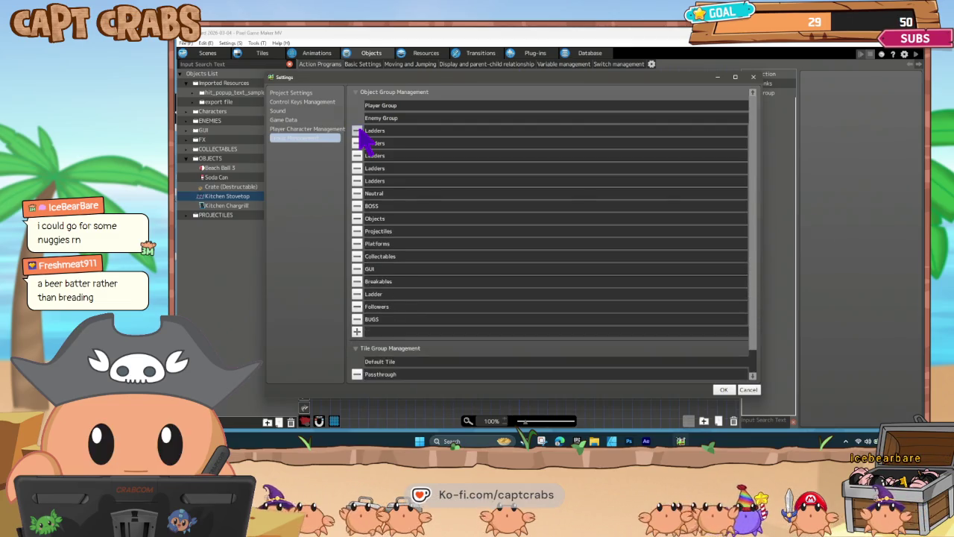
{"action": "left_click", "coordinate": [358, 130]}
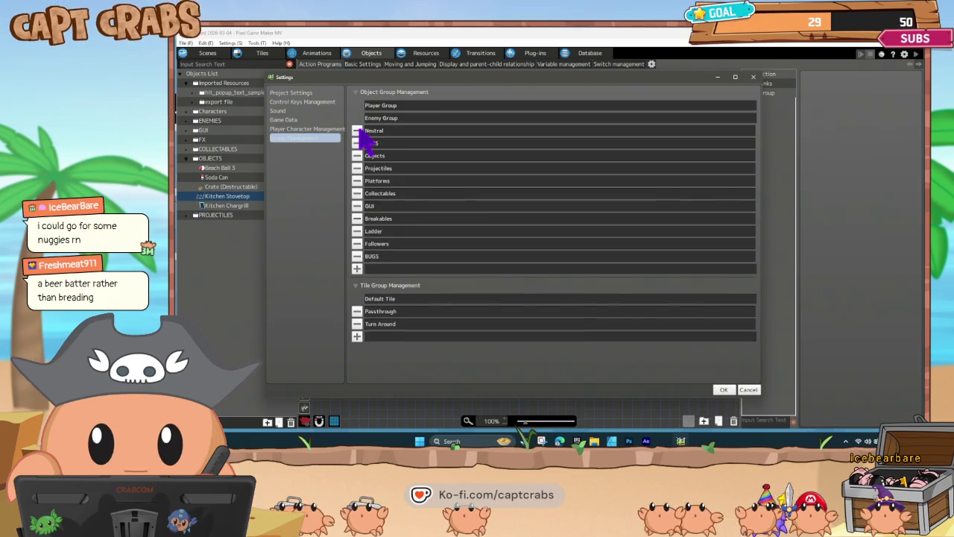
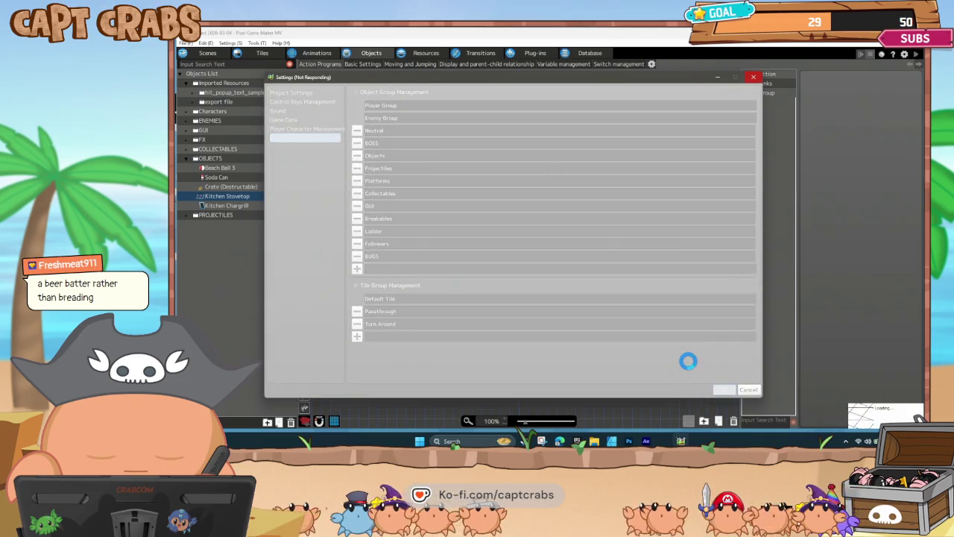
- Force-close the hung Pixel Game Maker MV editor and relaunch it from the desktop shortcut
{"action": "left_click", "coordinate": [754, 78]}
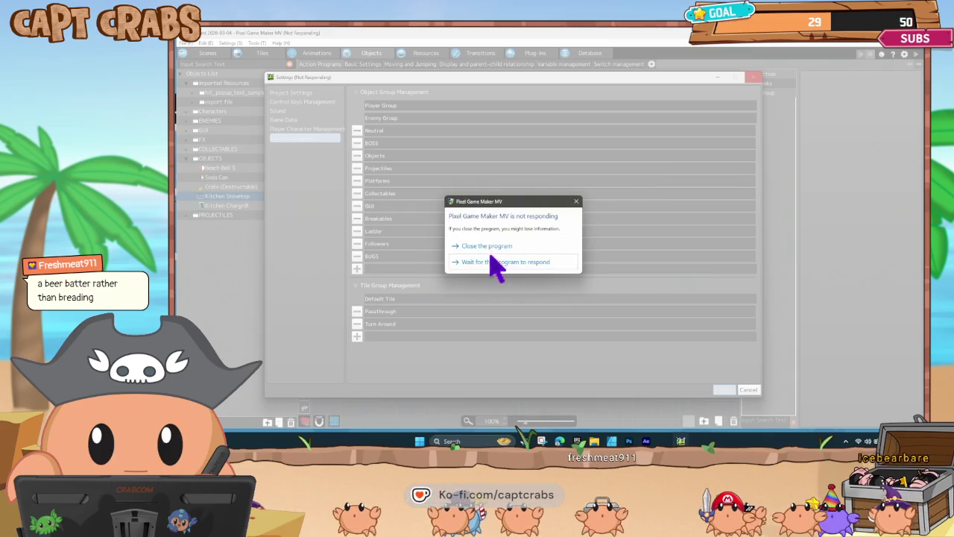
{"action": "left_click", "coordinate": [501, 246]}
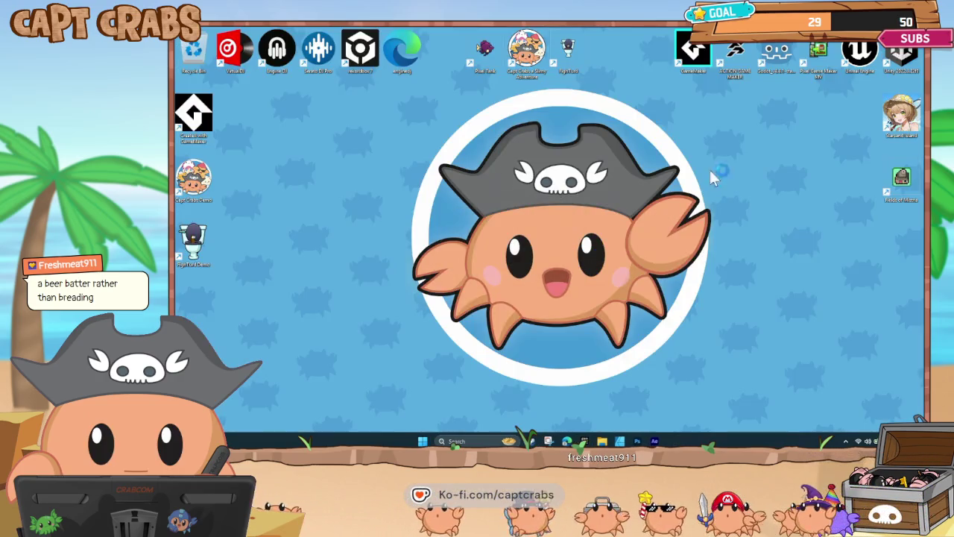
{"action": "double_click", "coordinate": [816, 73]}
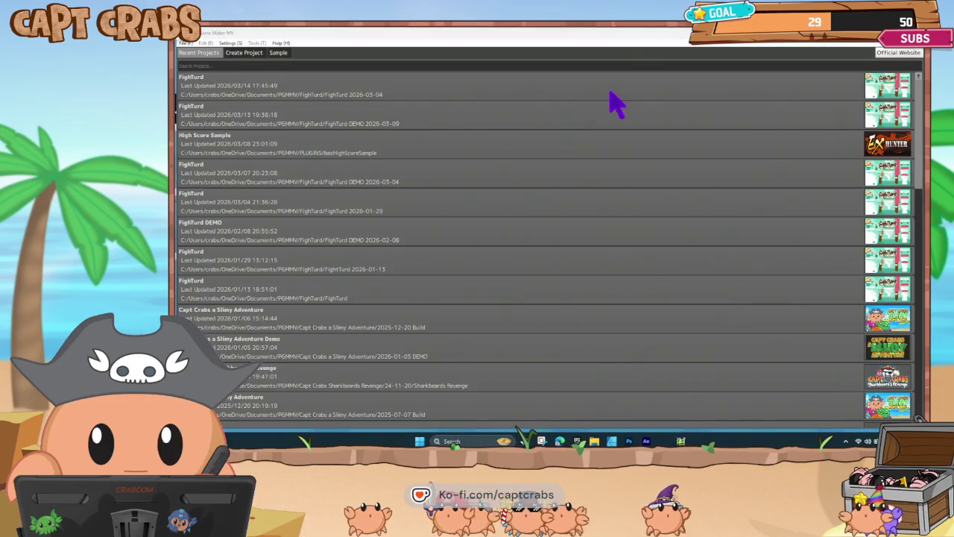
- Reopen the FightTurd 2026-03-04 project and rename the last Ladders object group to Stove
{"action": "left_click", "coordinate": [616, 104]}
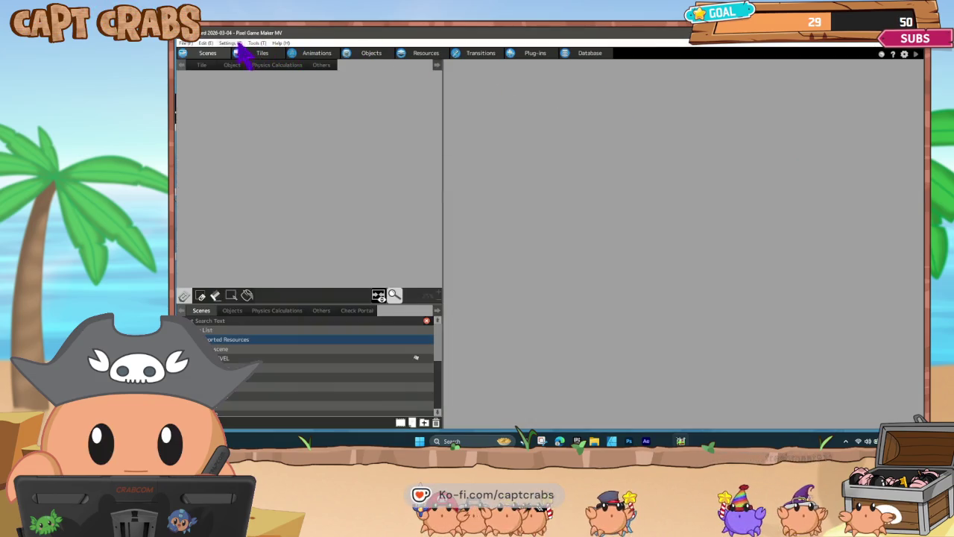
{"action": "left_click", "coordinate": [239, 42]}
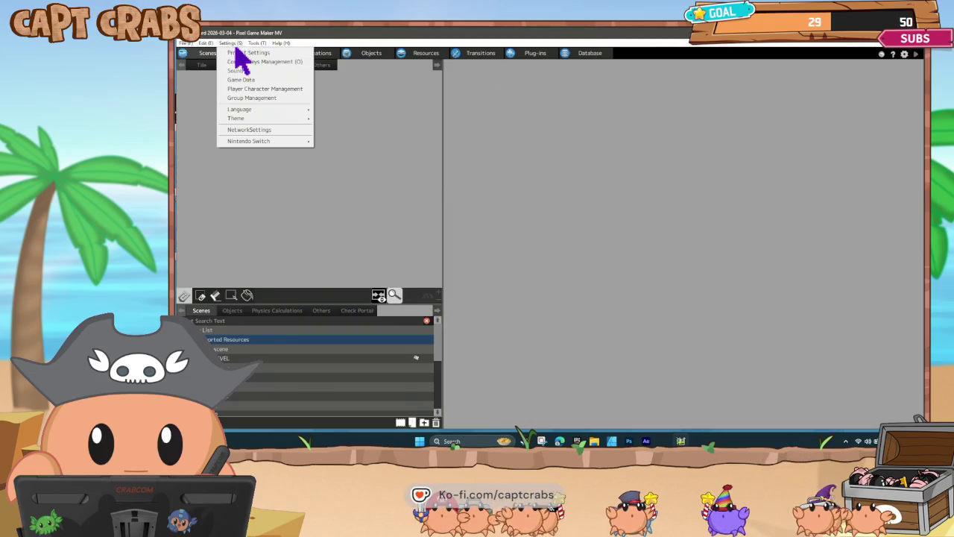
{"action": "left_click", "coordinate": [257, 98]}
{"action": "scroll", "coordinate": [479, 324], "scroll_direction": "down", "scroll_amount": 10}
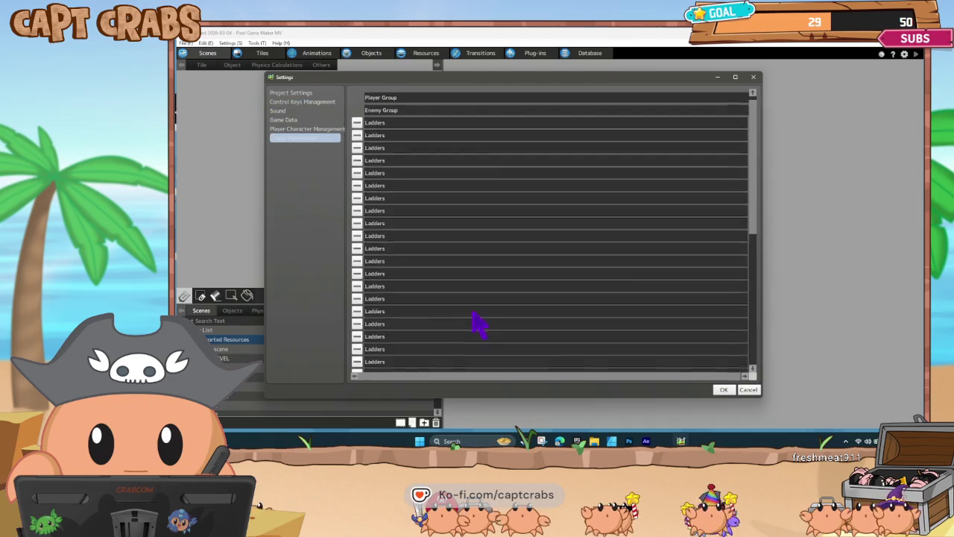
{"action": "left_click", "coordinate": [387, 262]}
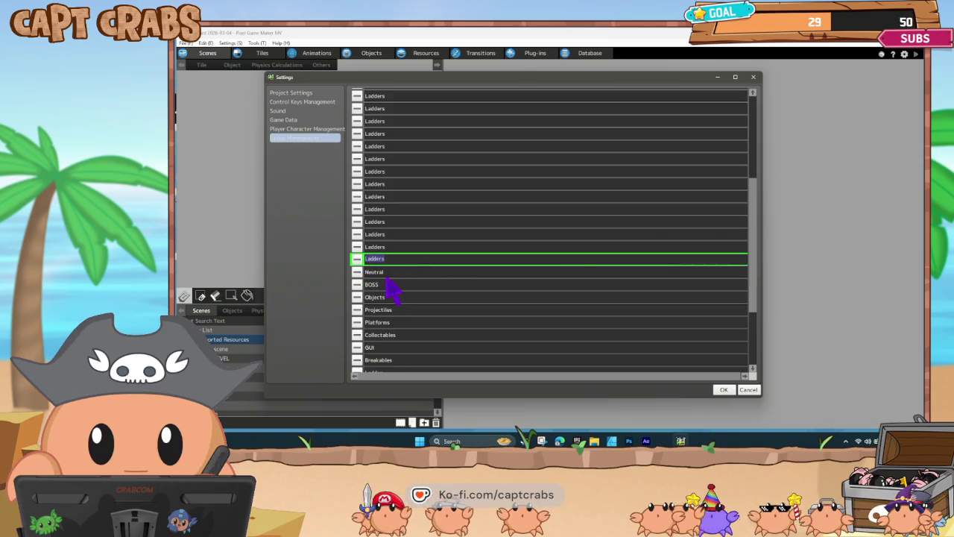
{"action": "type", "text": "Steve"}
{"action": "key", "text": "Return"}
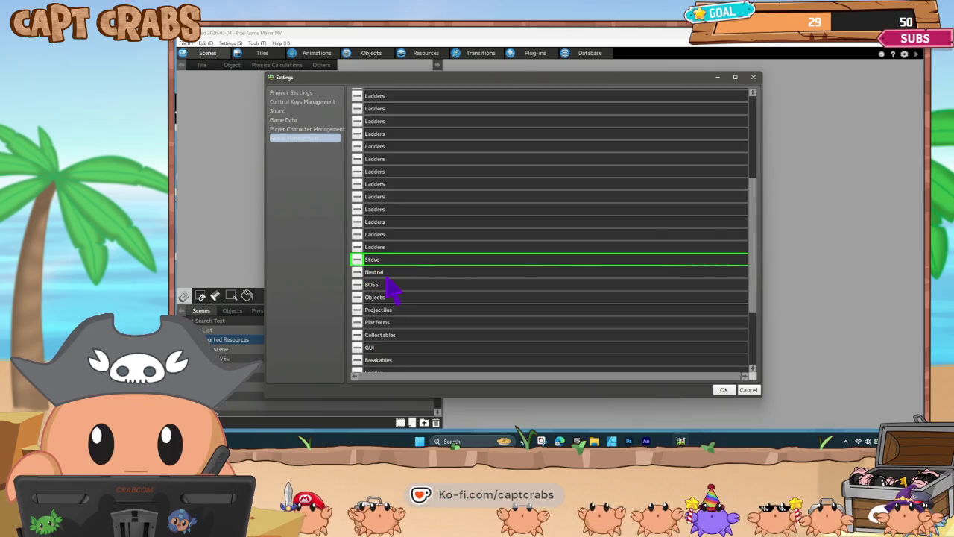
{"action": "left_click", "coordinate": [724, 390]}
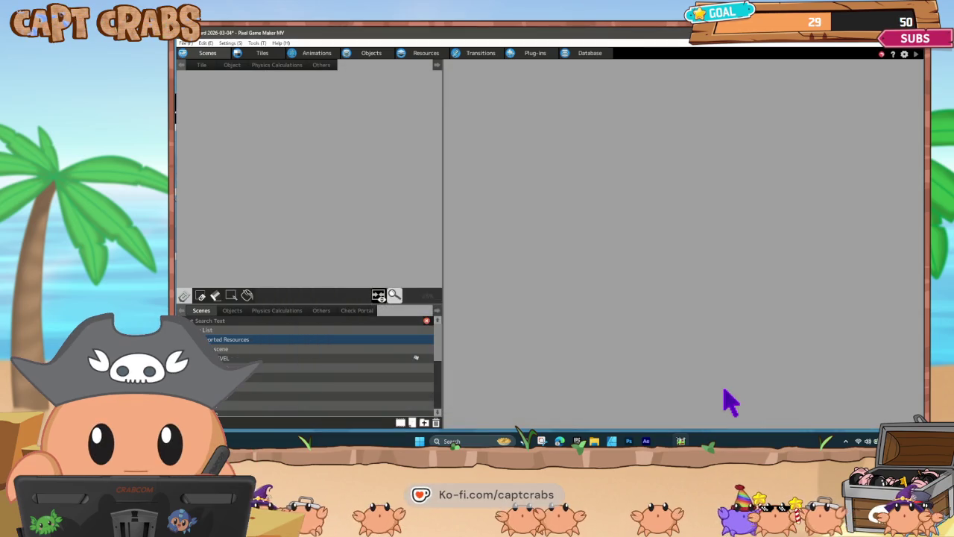
{"action": "double_click", "coordinate": [341, 360]}
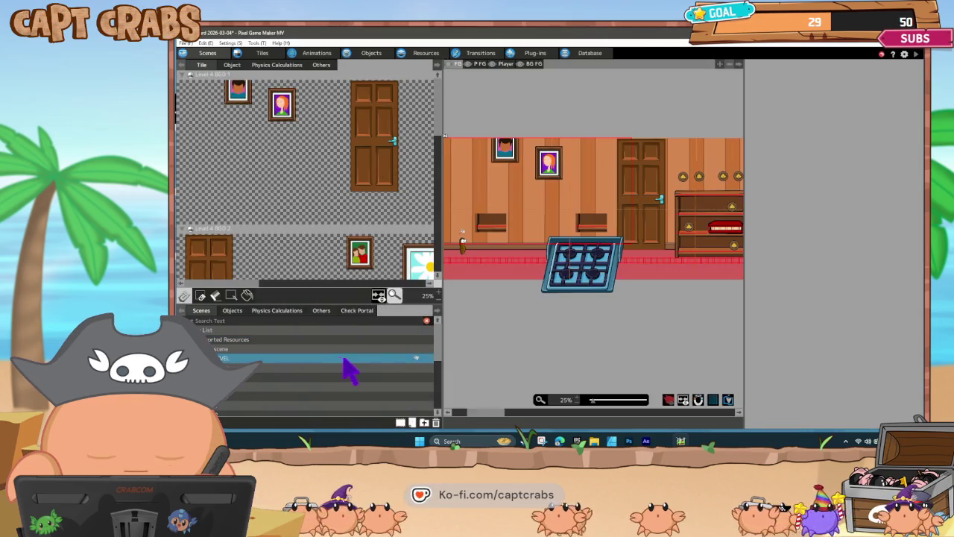
- In Kitchen Stovetop's Object Settings, change its Object Group to Stove
{"action": "left_click", "coordinate": [373, 58]}
{"action": "left_click", "coordinate": [191, 159]}
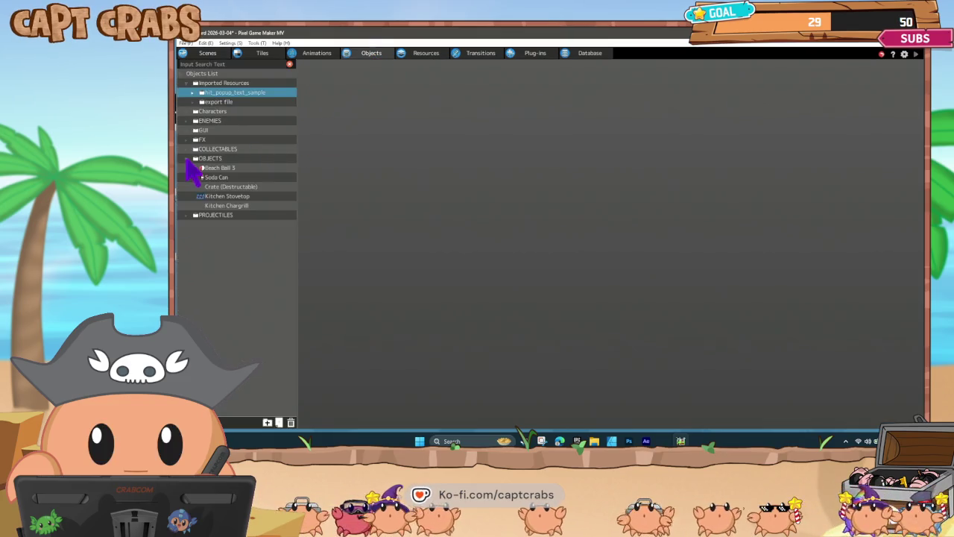
{"action": "left_click", "coordinate": [227, 197]}
{"action": "right_click", "coordinate": [237, 199]}
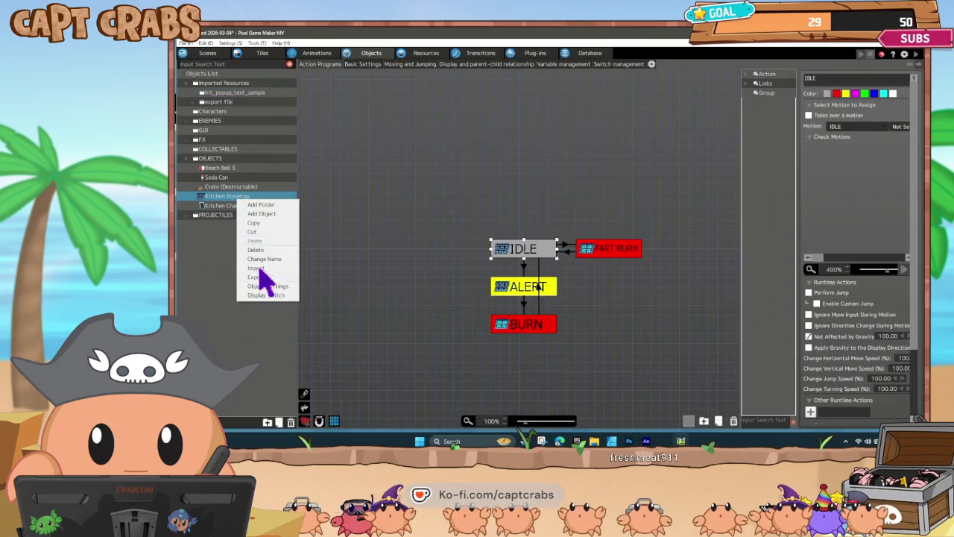
{"action": "left_click", "coordinate": [268, 286]}
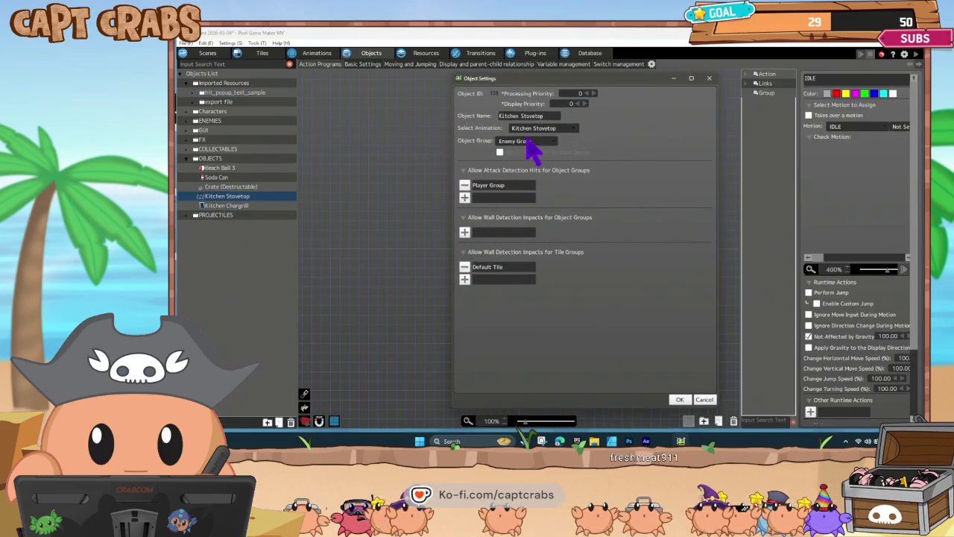
{"action": "left_click", "coordinate": [534, 141]}
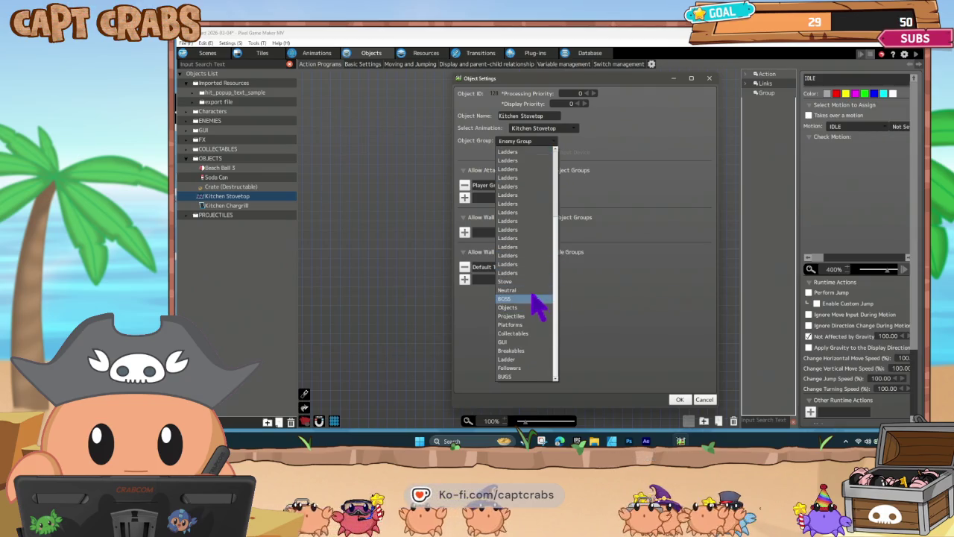
{"action": "left_click", "coordinate": [526, 282]}
{"action": "left_click", "coordinate": [598, 267]}
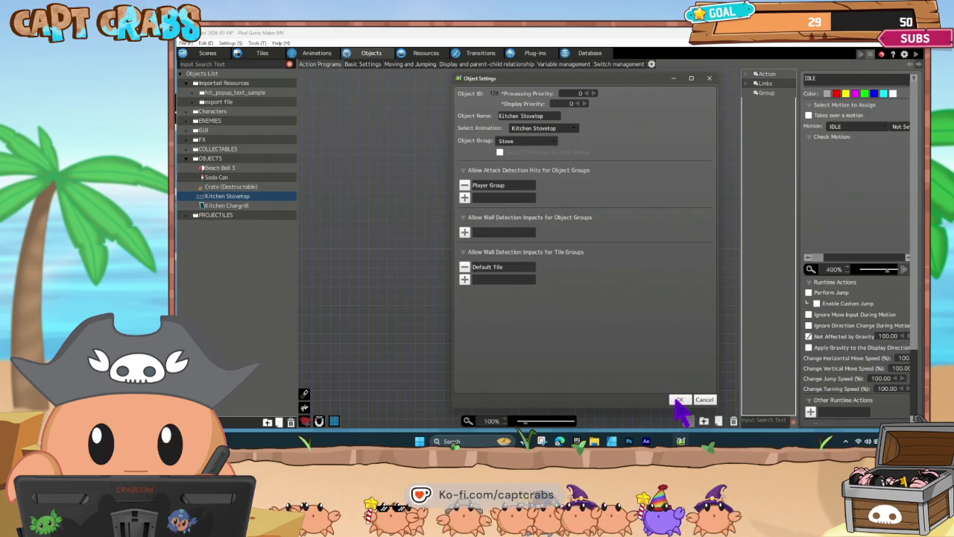
{"action": "left_click", "coordinate": [679, 399]}
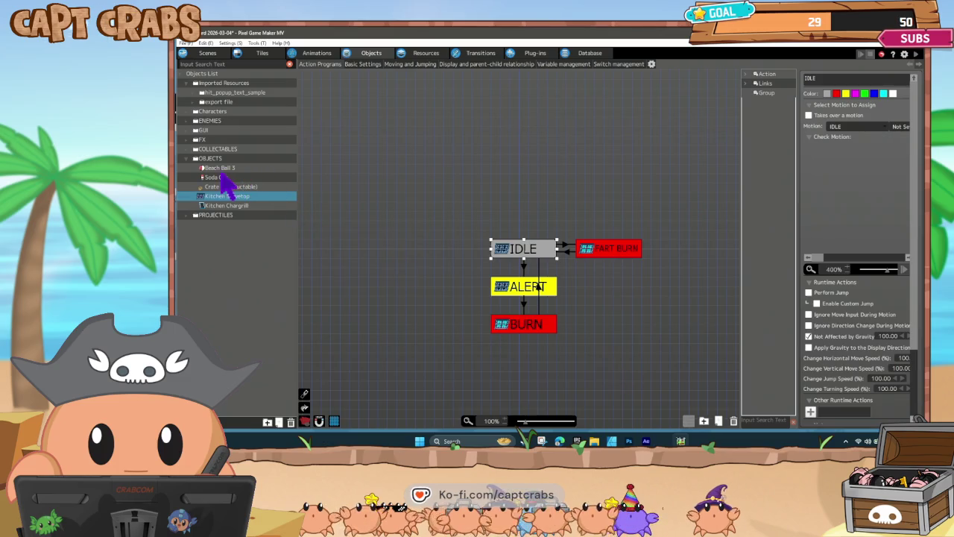
- Inspect the FART Default object's settings without changes, then return to Kitchen Stovetop
{"action": "left_click", "coordinate": [188, 140]}
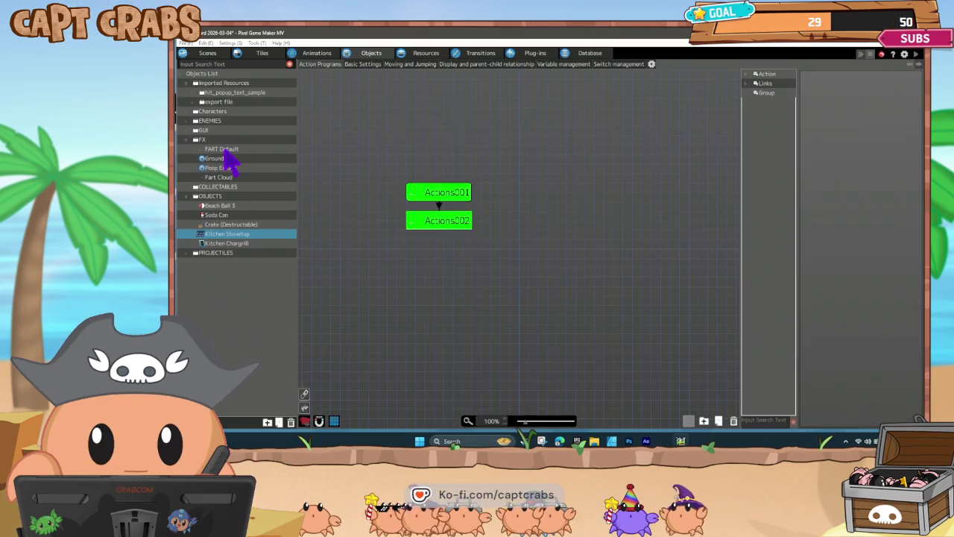
{"action": "left_click", "coordinate": [225, 148]}
{"action": "right_click", "coordinate": [227, 151]}
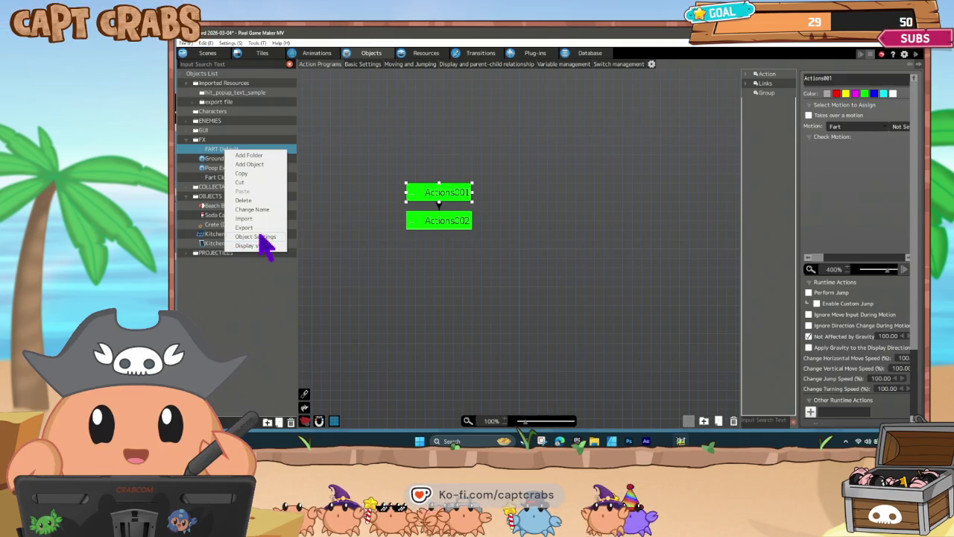
{"action": "left_click", "coordinate": [261, 236]}
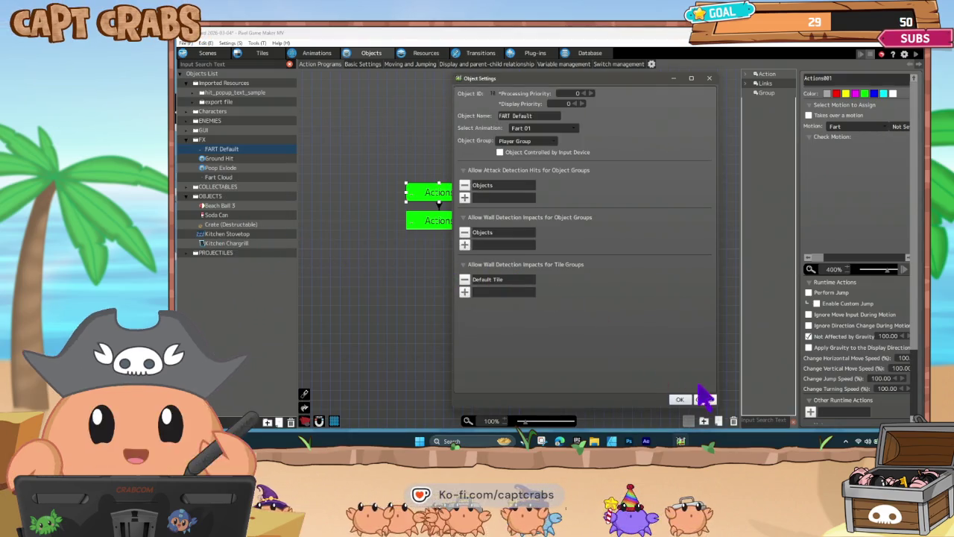
{"action": "left_click", "coordinate": [705, 399]}
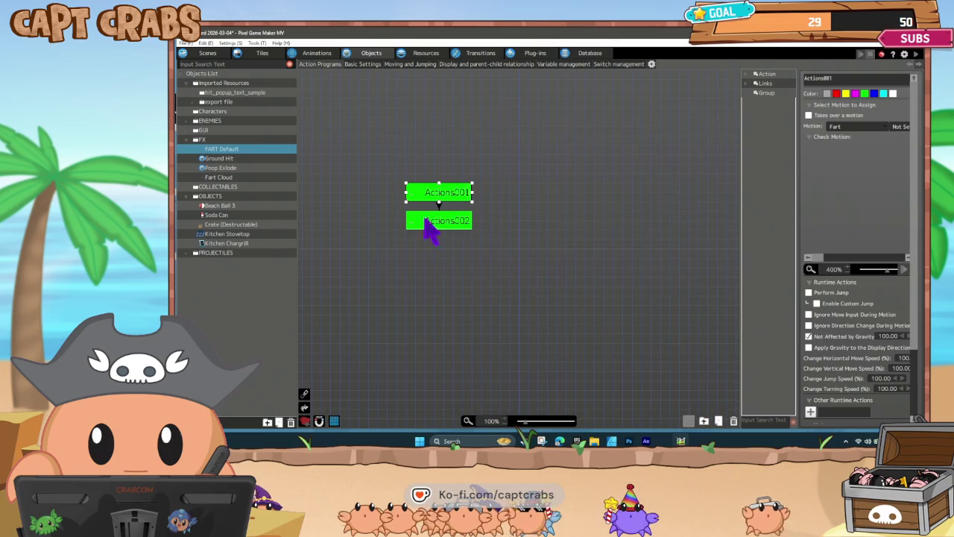
{"action": "left_click", "coordinate": [241, 236]}
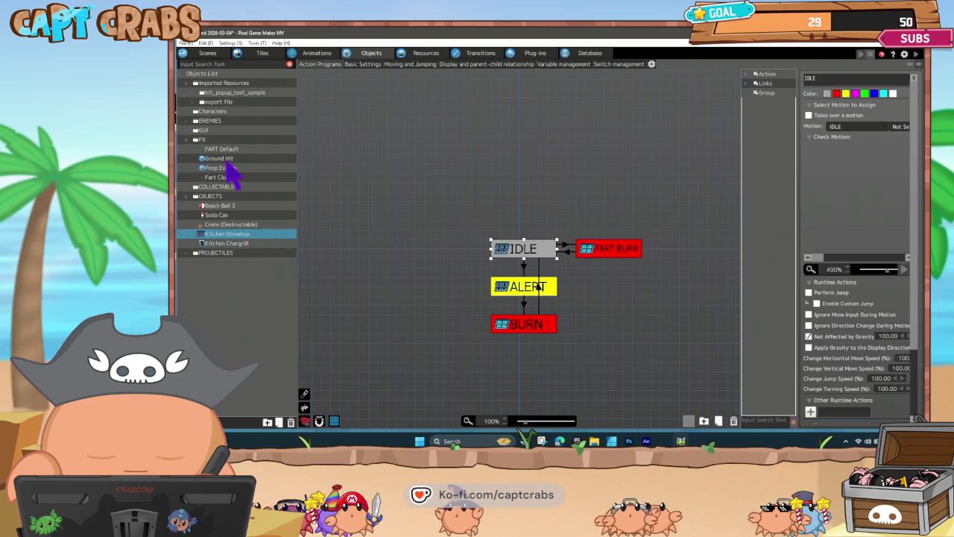
- Add Stove to the object groups Turdy's attack detection is allowed to hit
{"action": "left_click", "coordinate": [192, 111]}
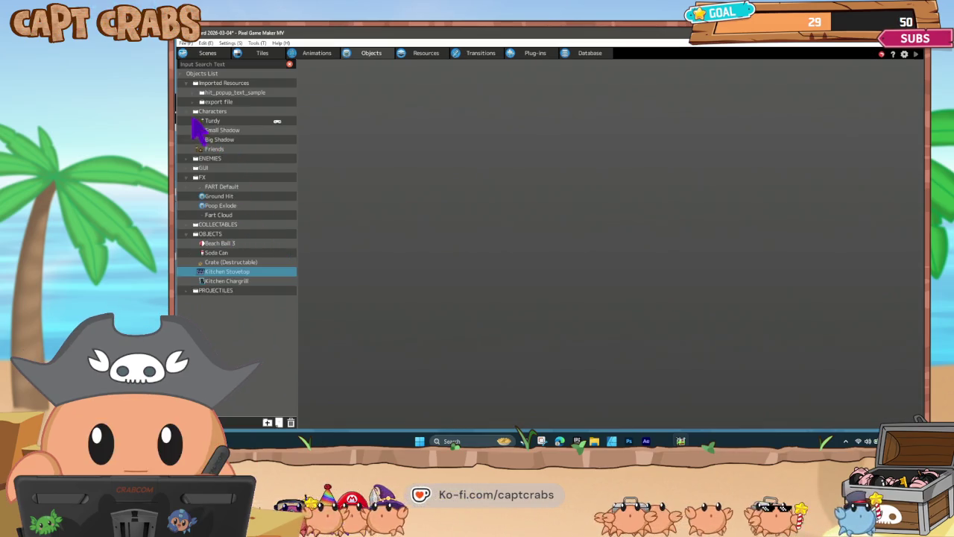
{"action": "left_click", "coordinate": [221, 121]}
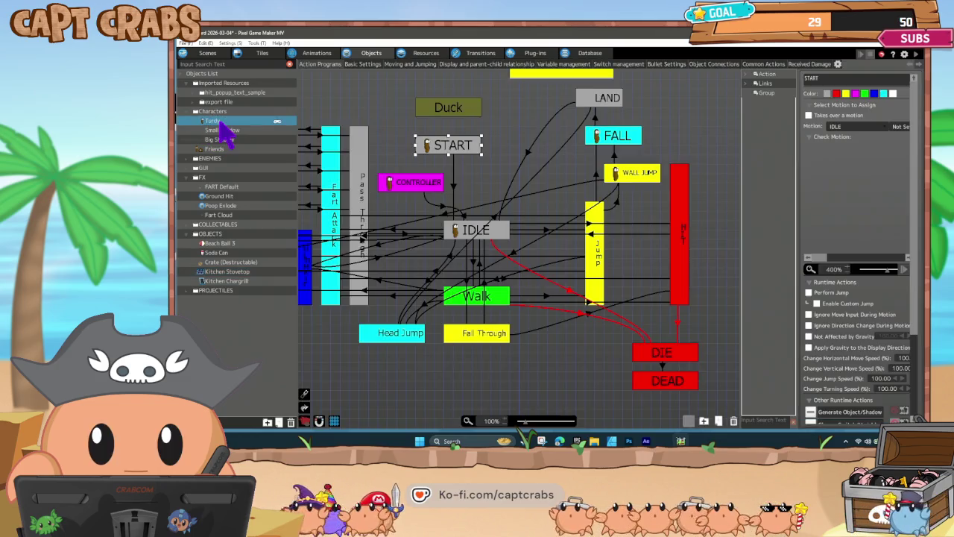
{"action": "right_click", "coordinate": [222, 122]}
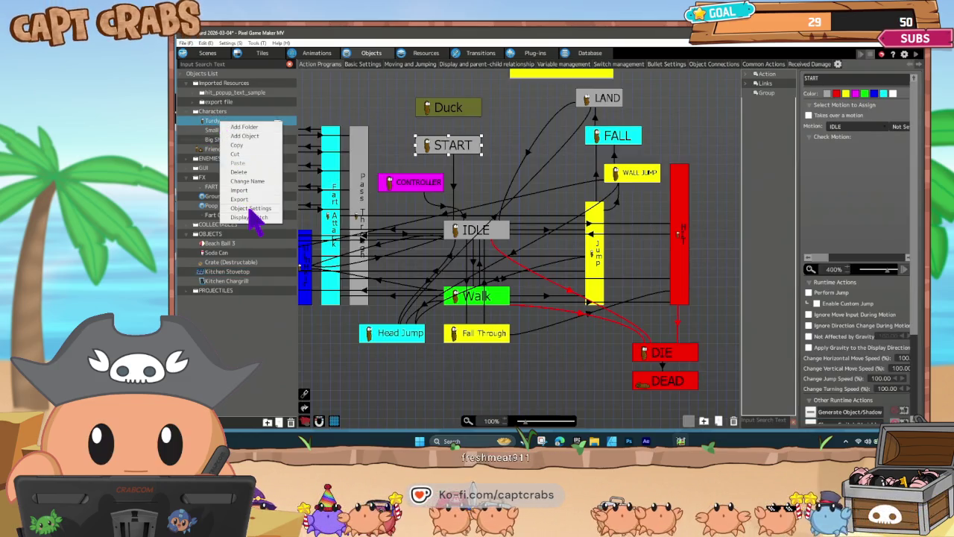
{"action": "left_click", "coordinate": [249, 208]}
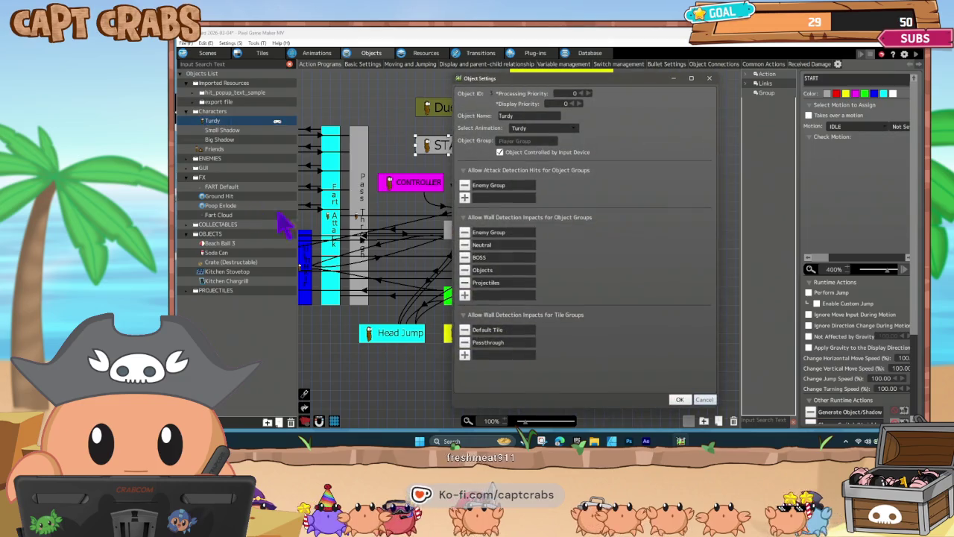
{"action": "left_click", "coordinate": [465, 197]}
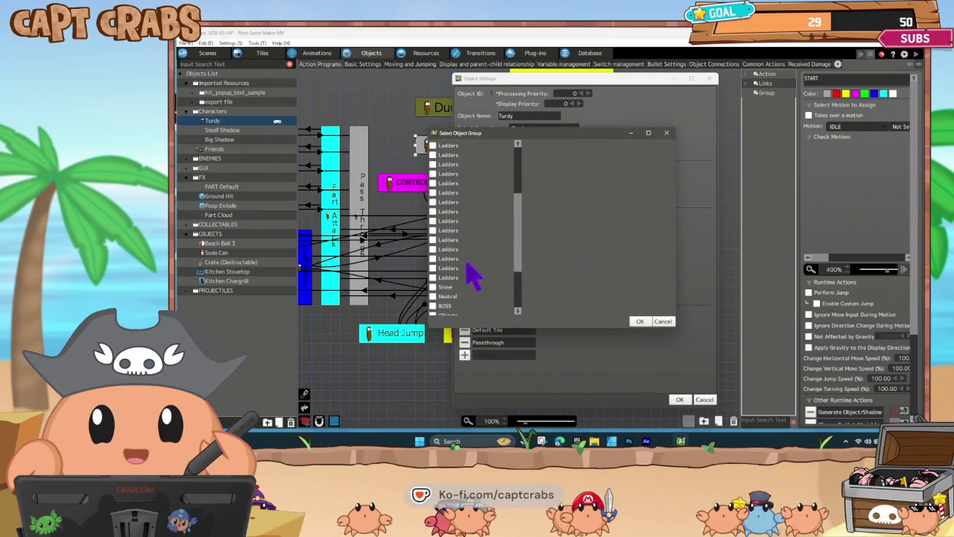
{"action": "scroll", "coordinate": [451, 287], "scroll_direction": "down", "scroll_amount": 5}
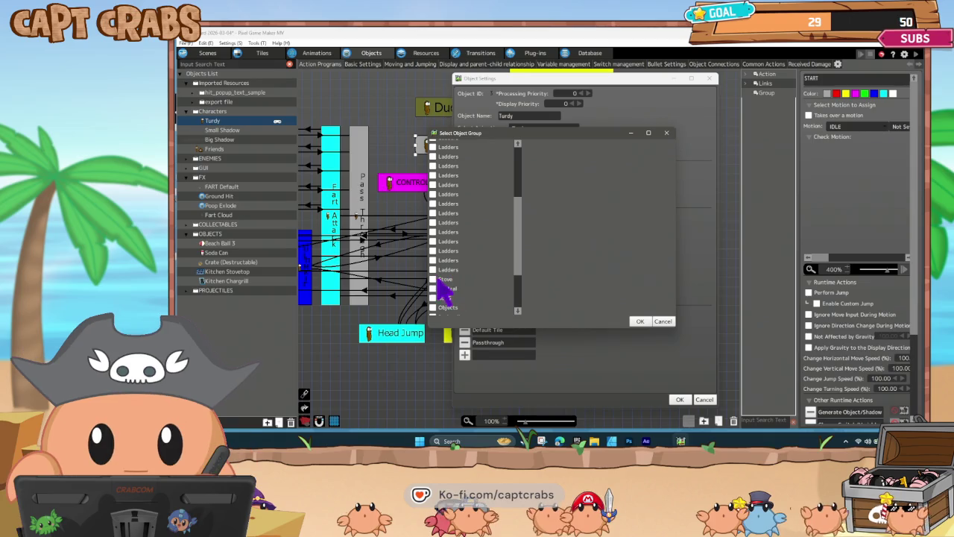
{"action": "left_click", "coordinate": [635, 322]}
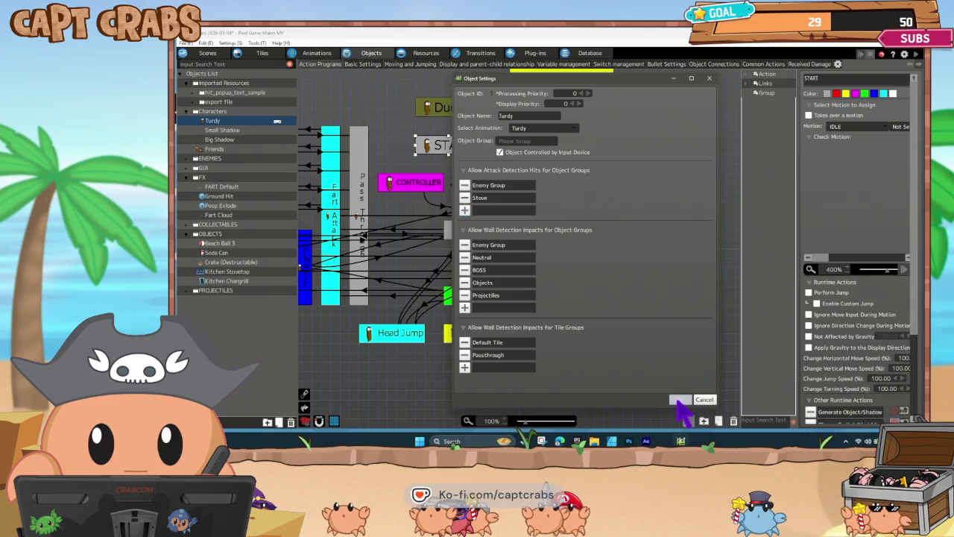
{"action": "left_click", "coordinate": [678, 400]}
{"action": "left_click", "coordinate": [509, 362]}
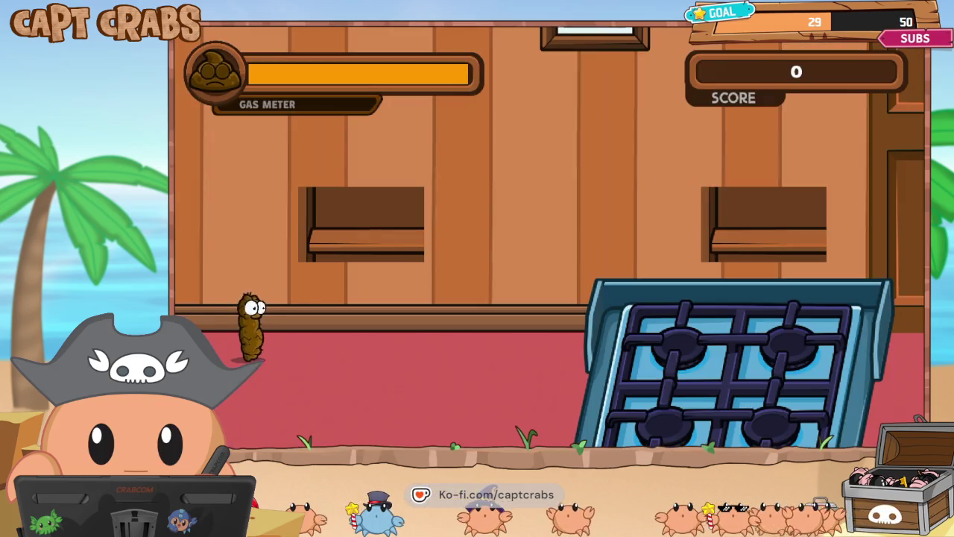
- Walk Turdy back and forth across the stovetop, jumping and farting, then quit to the editor
{"action": "key", "text": "Right"}
{"action": "key", "text": "Right"}
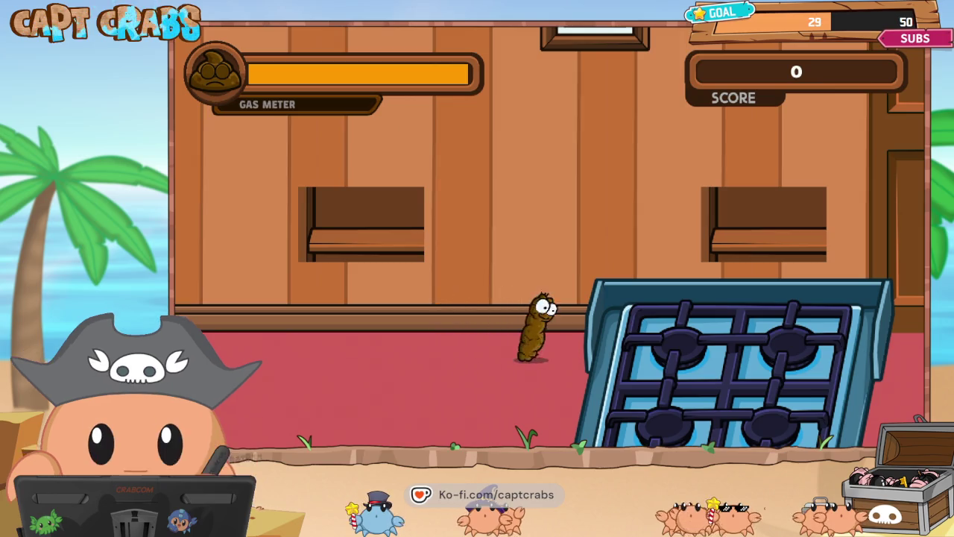
{"action": "key", "text": "Right"}
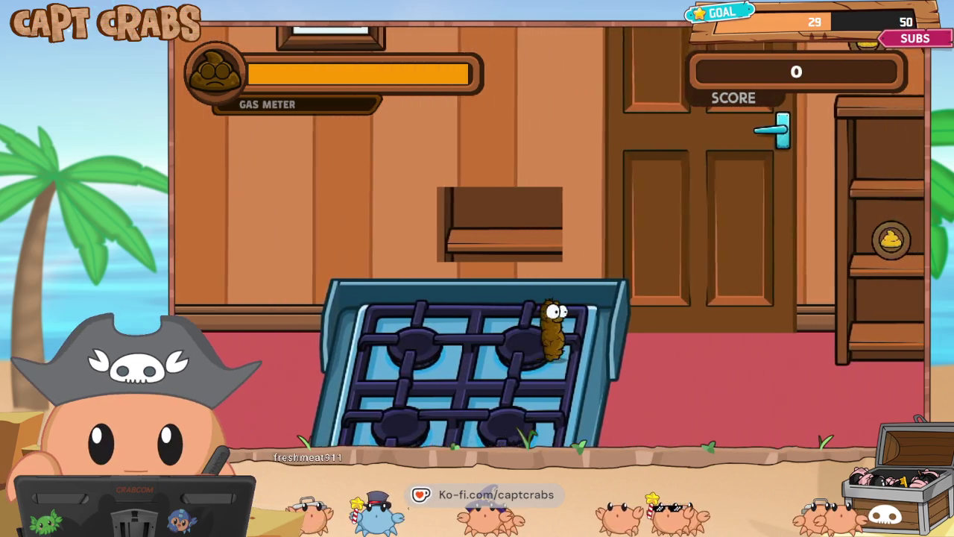
{"action": "key", "text": "Left"}
{"action": "key", "text": "Left"}
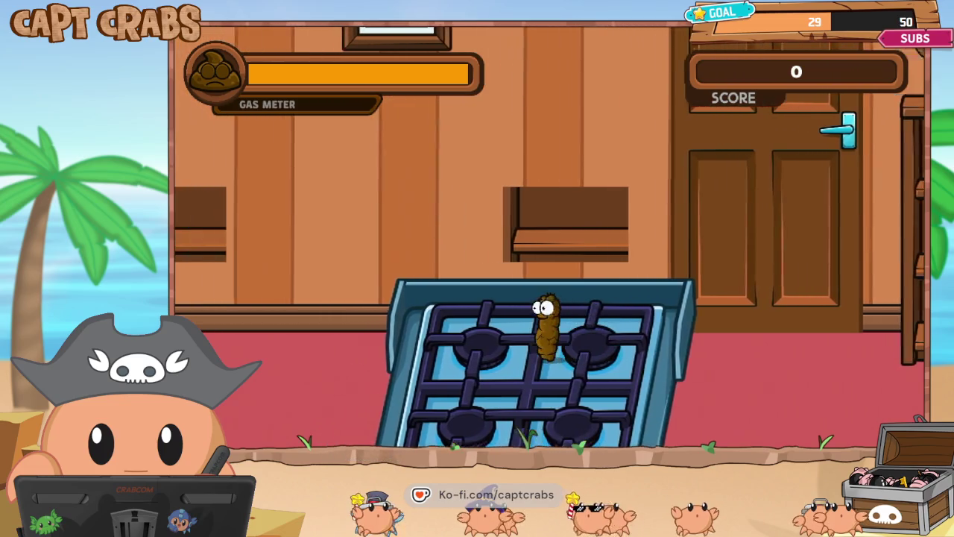
{"action": "key", "text": "Left"}
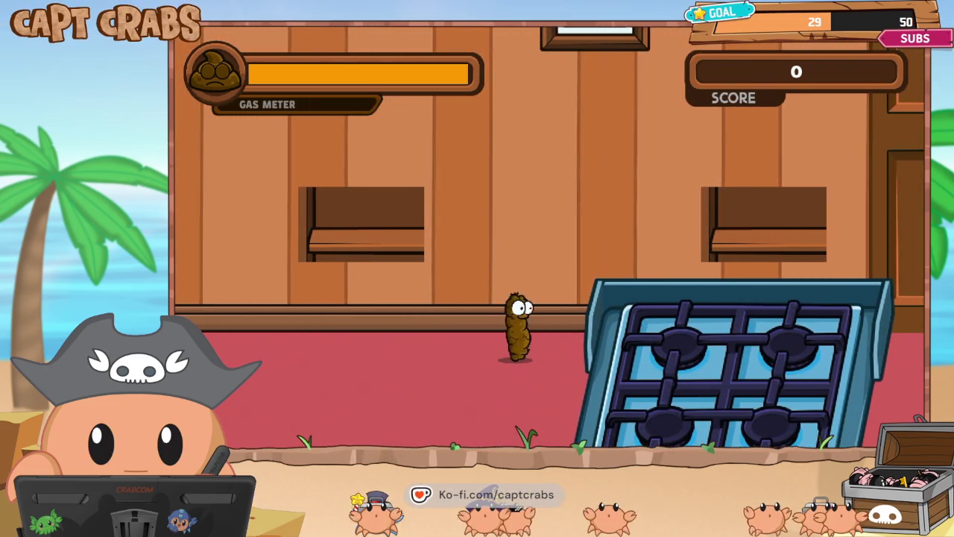
{"action": "key", "text": "Up"}
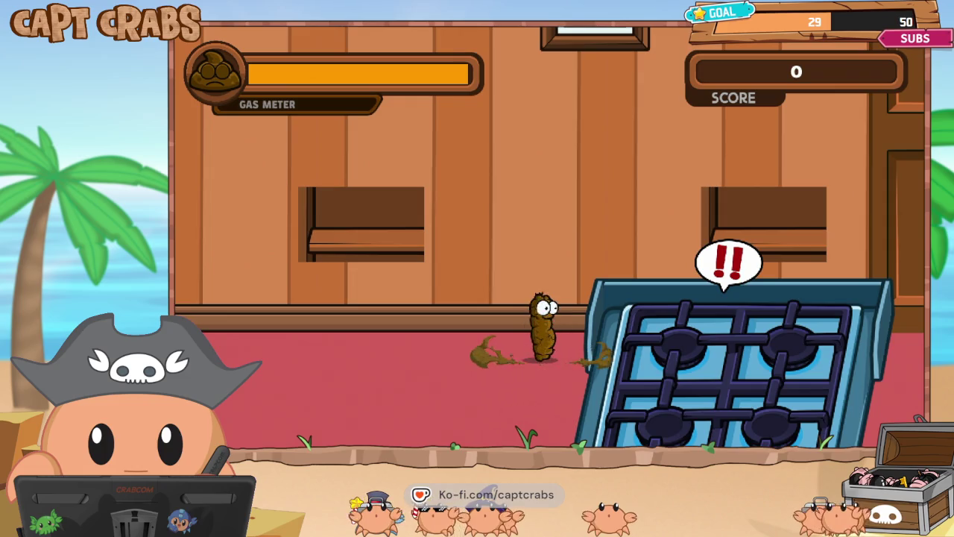
{"action": "key", "text": "Right"}
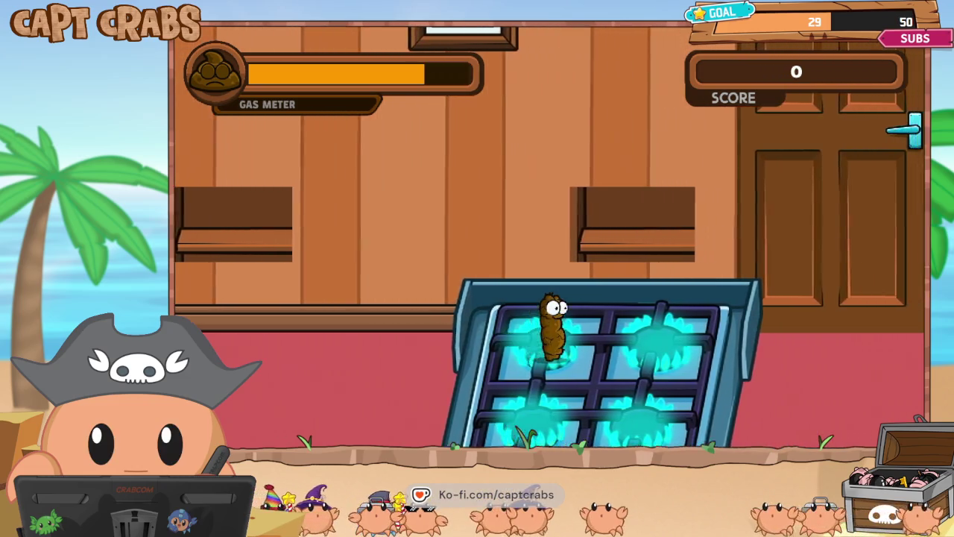
{"action": "key", "text": "Right"}
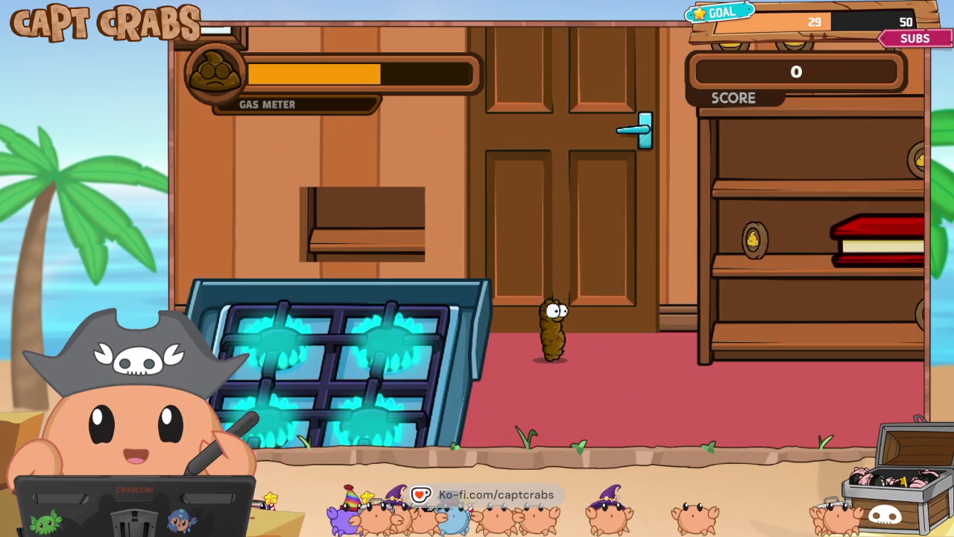
{"action": "key", "text": "Left"}
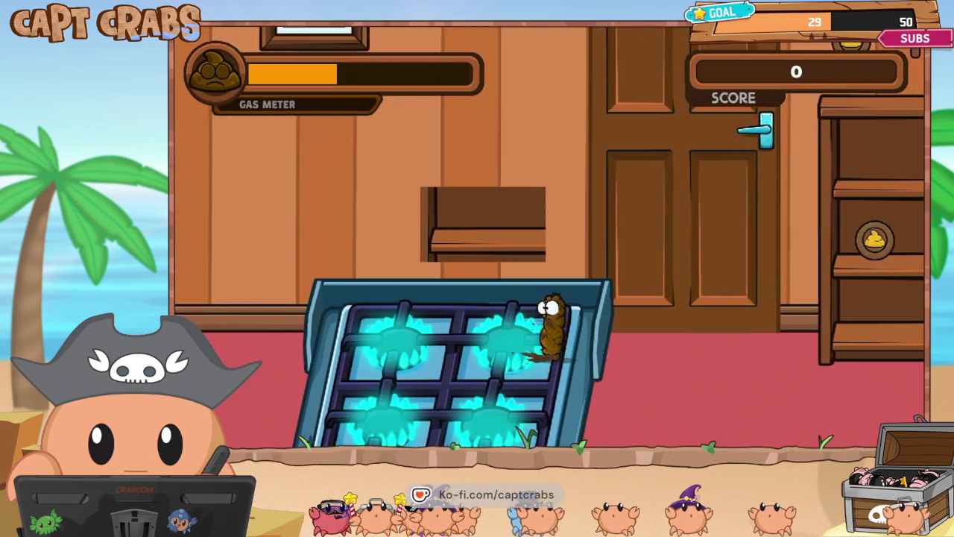
{"action": "key", "text": "Left"}
{"action": "key", "text": "Left"}
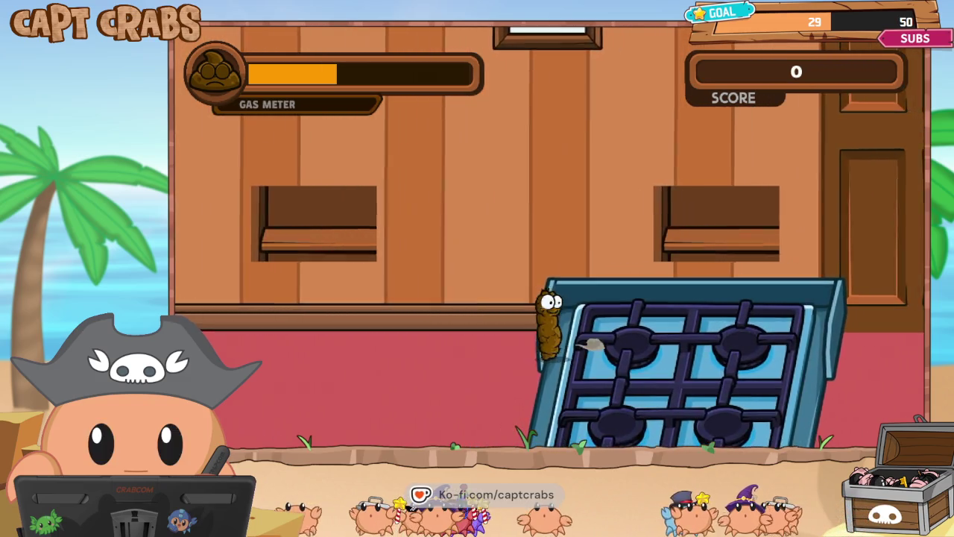
{"action": "key", "text": "Left"}
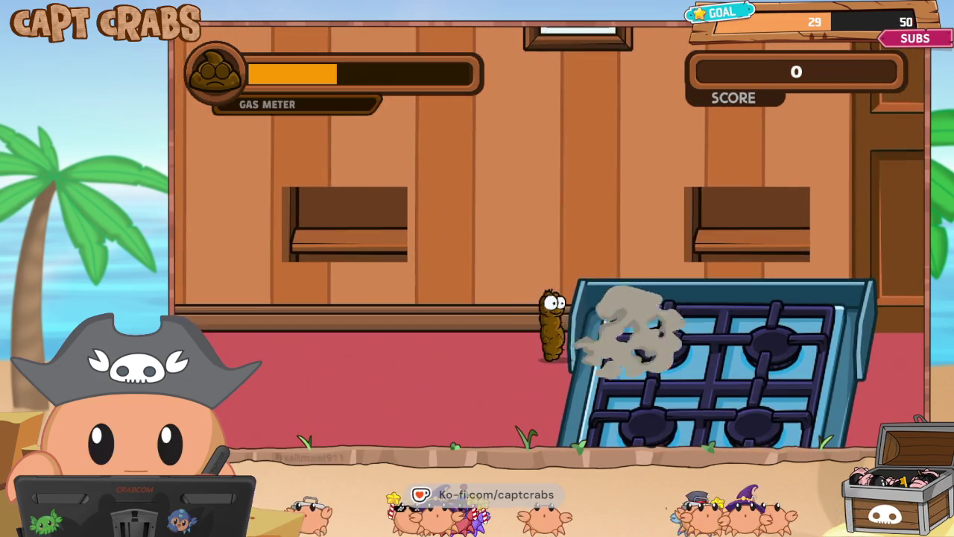
{"action": "key", "text": "Right"}
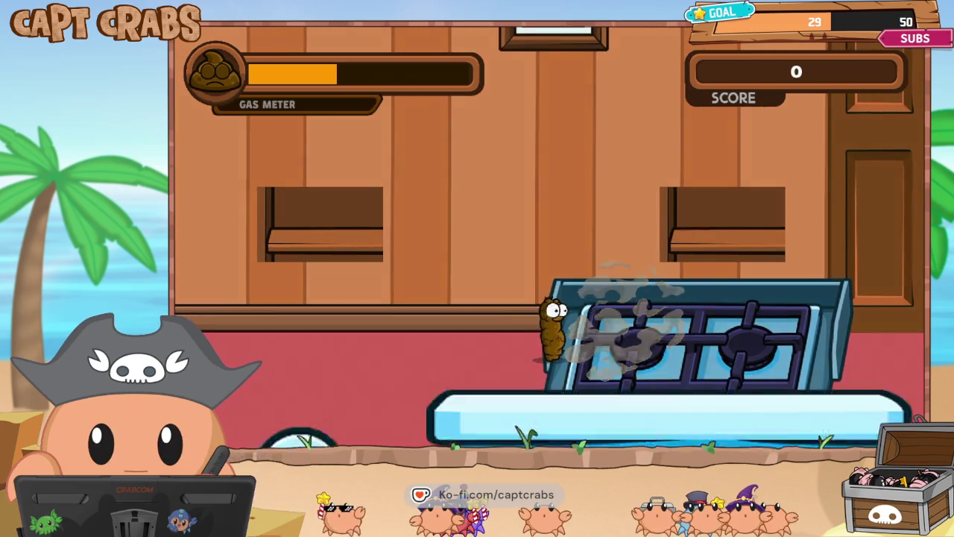
{"action": "key", "text": "Escape"}
{"action": "key", "text": "Down"}
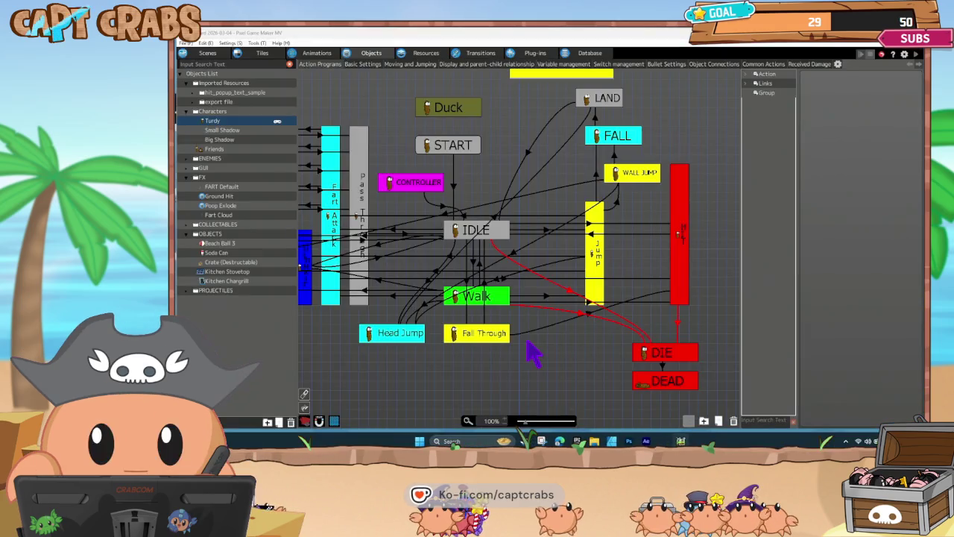
- Switch Kitchen Chargrill's Object Group from Enemy Group to Stove, accepting the warning
{"action": "right_click", "coordinate": [250, 281]}
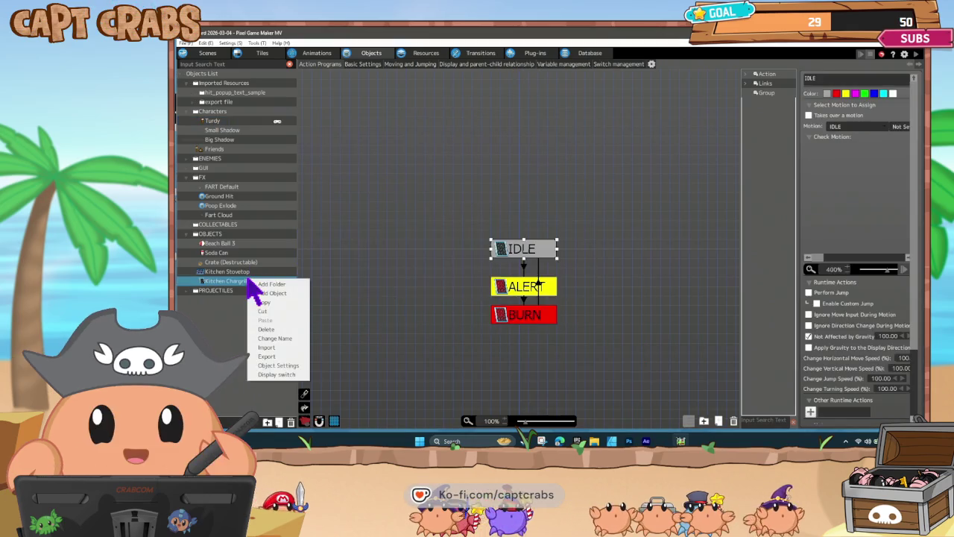
{"action": "left_click", "coordinate": [297, 366]}
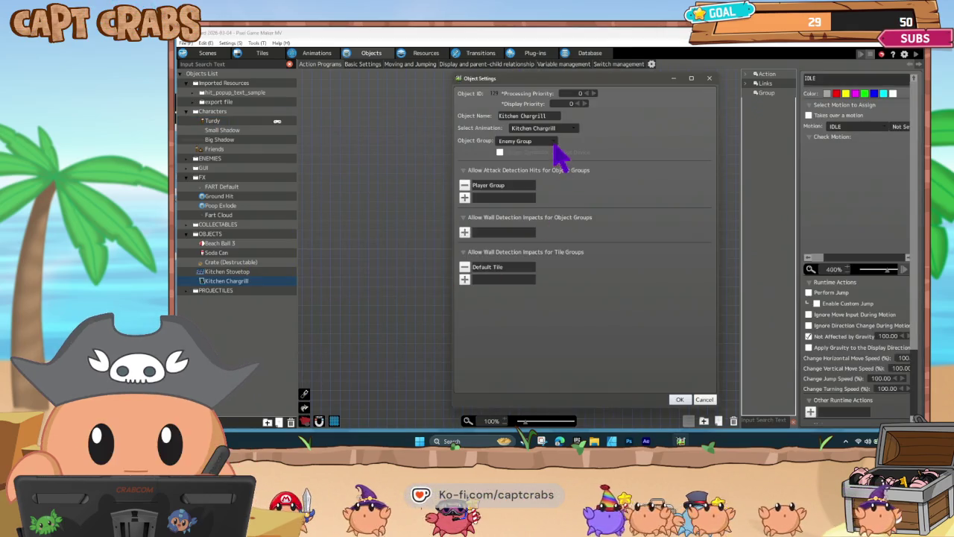
{"action": "left_click", "coordinate": [552, 141]}
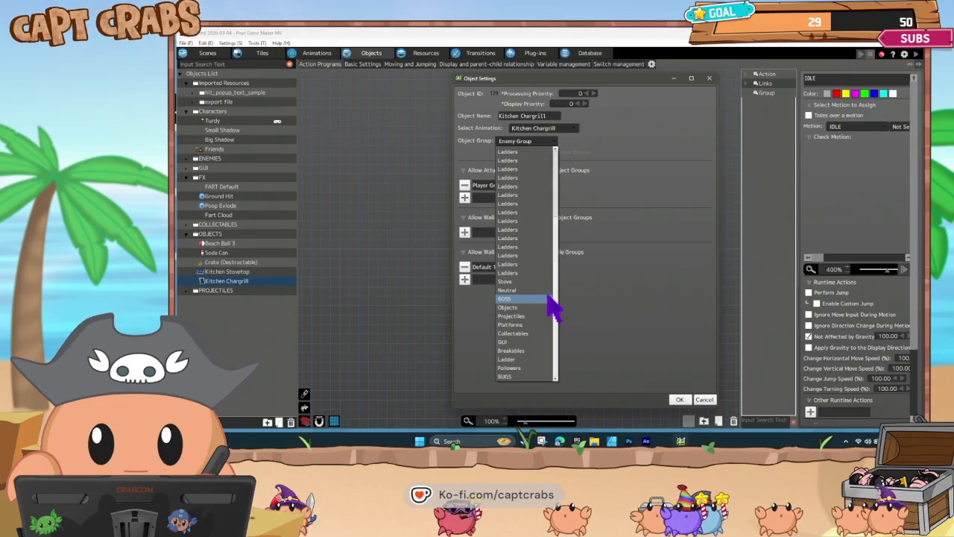
{"action": "left_click", "coordinate": [535, 282]}
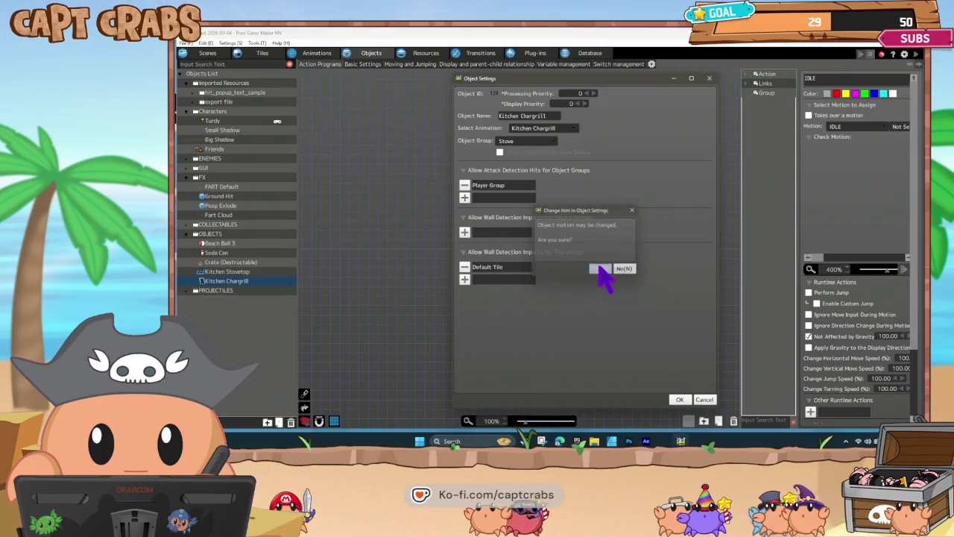
{"action": "left_click", "coordinate": [601, 270]}
{"action": "left_click", "coordinate": [678, 400]}
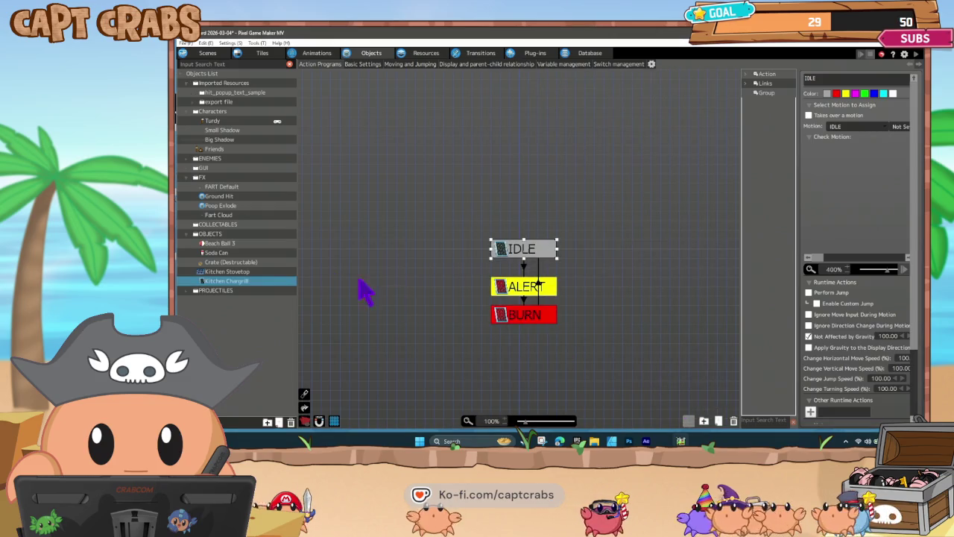
{"action": "left_click", "coordinate": [249, 271]}
- Set the IDLE→FART BURN link's Hit an Attack Detection condition to the FART Default object
{"action": "left_click", "coordinate": [446, 286]}
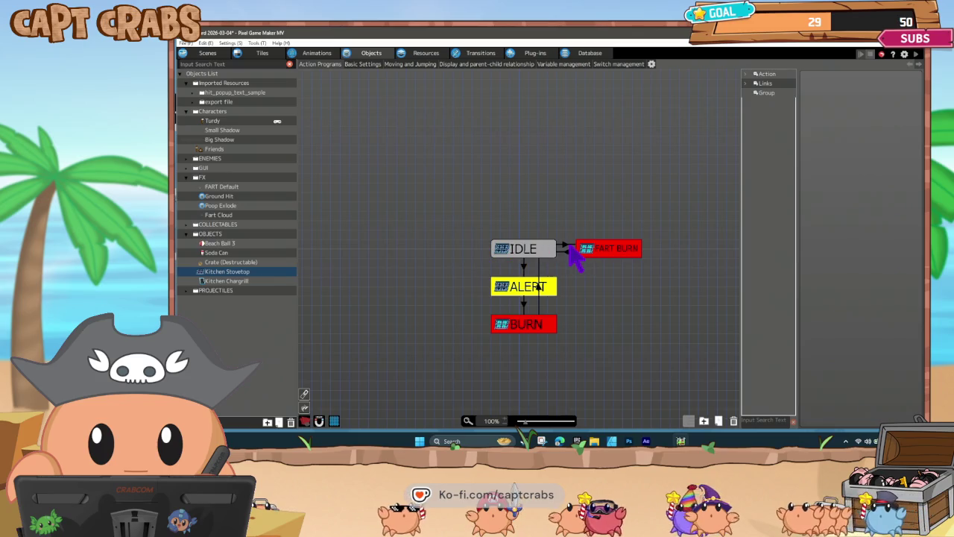
{"action": "left_click", "coordinate": [568, 246]}
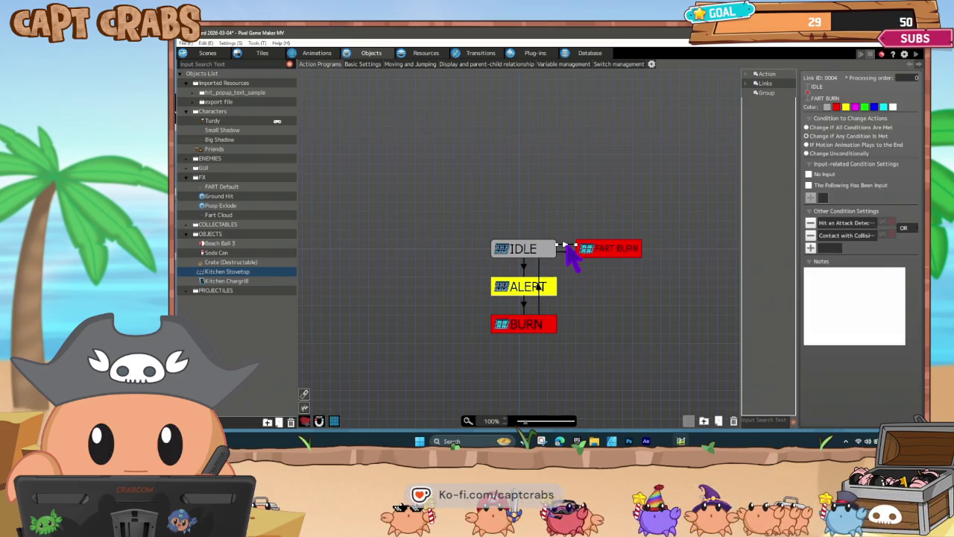
{"action": "left_click", "coordinate": [604, 252]}
{"action": "scroll", "coordinate": [855, 375], "scroll_direction": "down", "scroll_amount": 3}
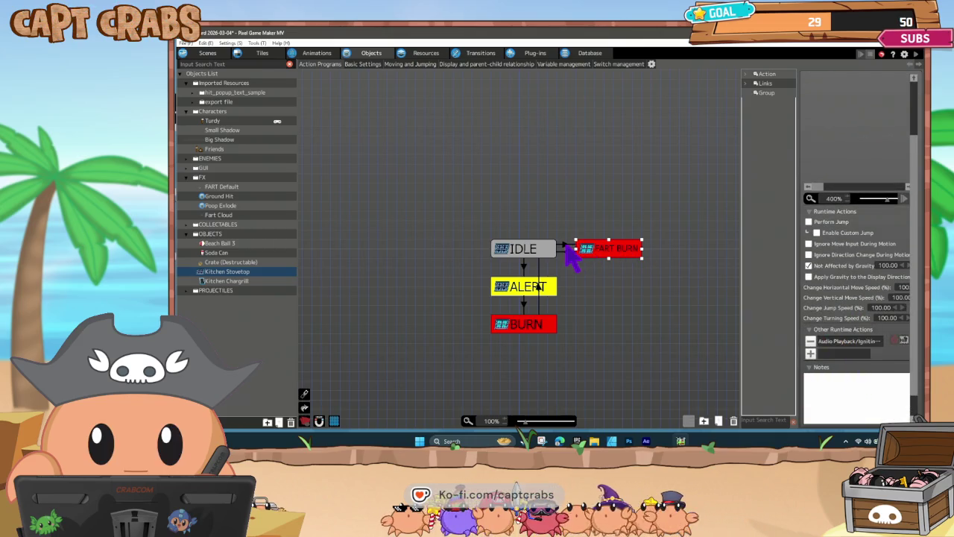
{"action": "left_click", "coordinate": [568, 247]}
{"action": "double_click", "coordinate": [842, 224]}
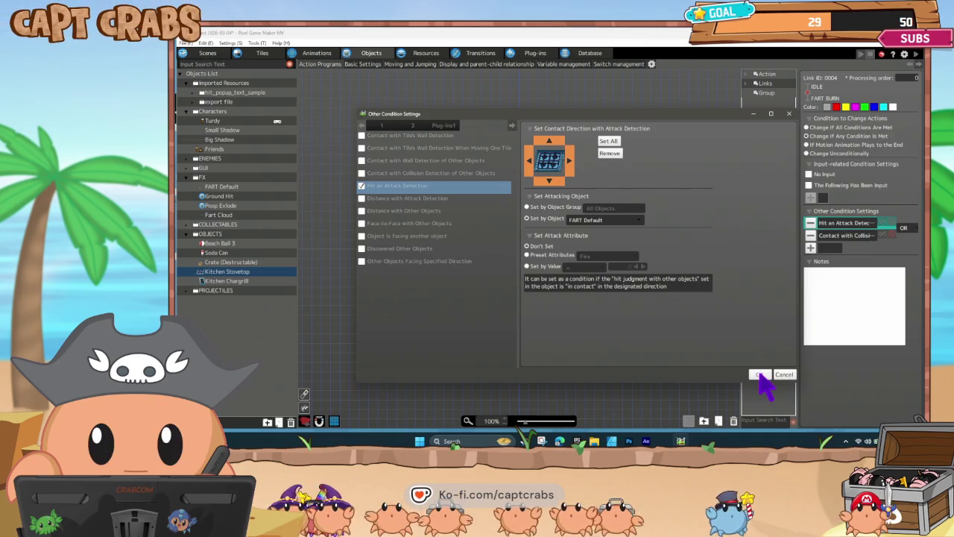
{"action": "left_click", "coordinate": [759, 374]}
{"action": "right_click", "coordinate": [263, 275]}
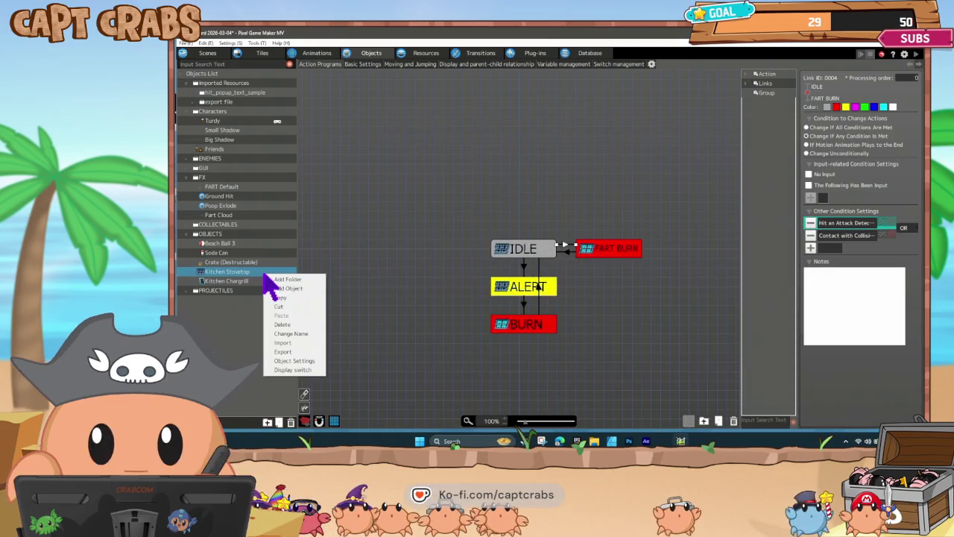
- Add Player Group to Kitchen Stovetop's allowed wall detection impact object groups
{"action": "left_click", "coordinate": [295, 361]}
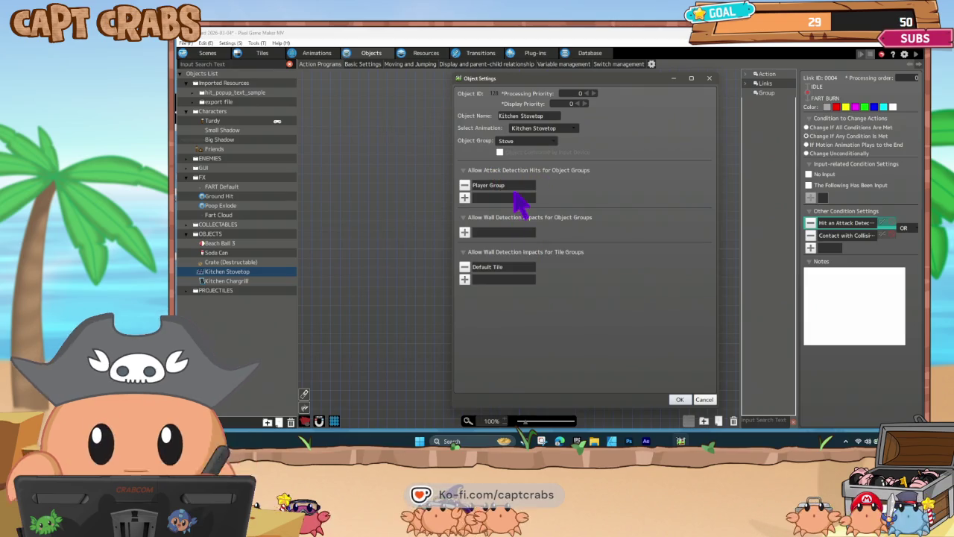
{"action": "left_click", "coordinate": [465, 232]}
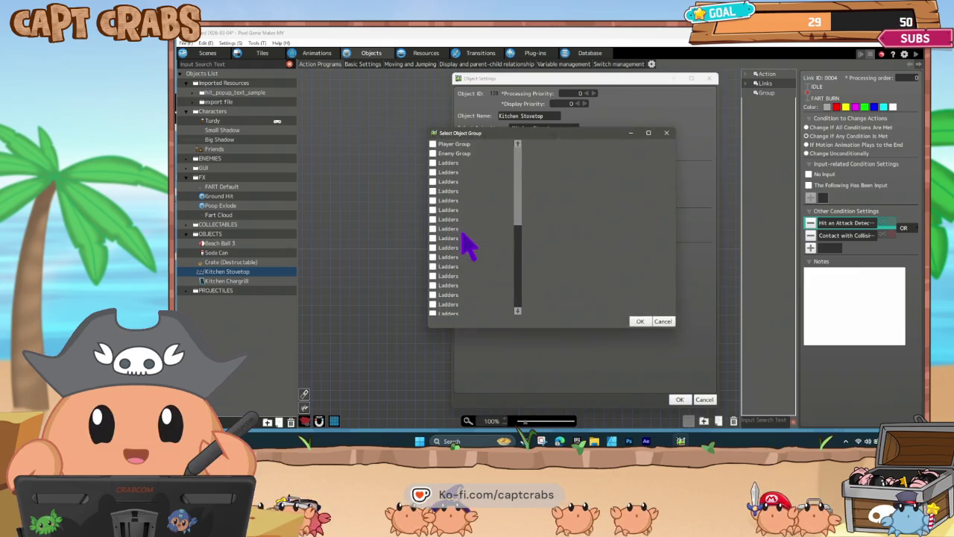
{"action": "left_click", "coordinate": [433, 144]}
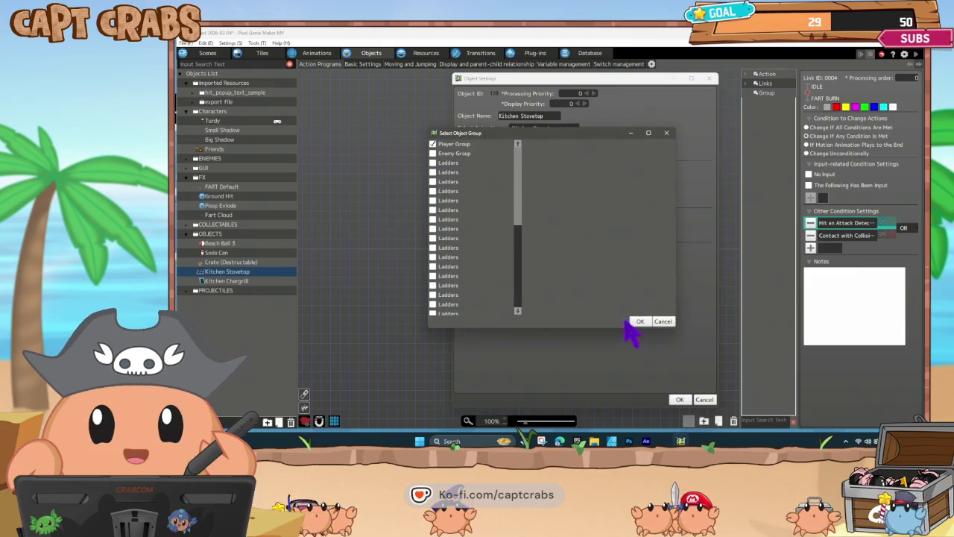
{"action": "left_click", "coordinate": [639, 320]}
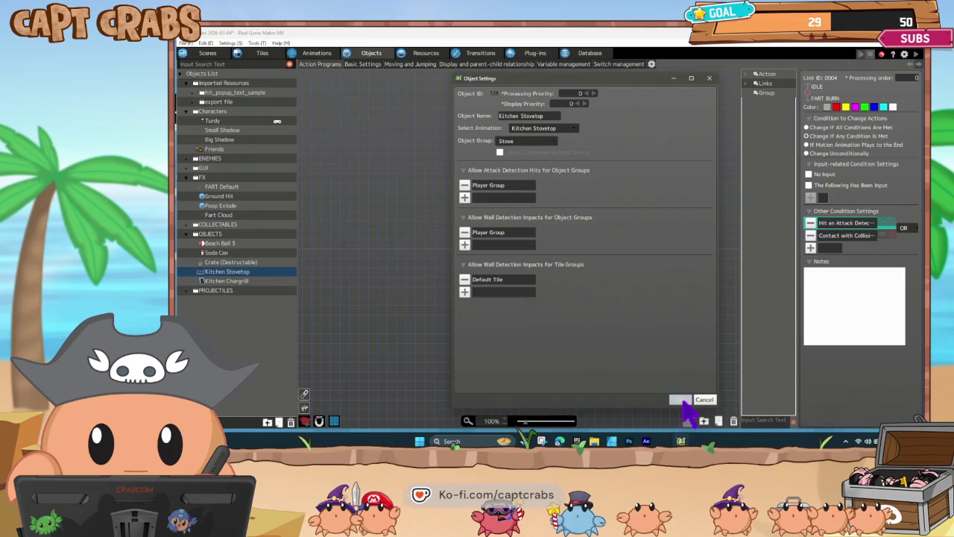
{"action": "left_click", "coordinate": [681, 400]}
{"action": "left_click", "coordinate": [643, 325]}
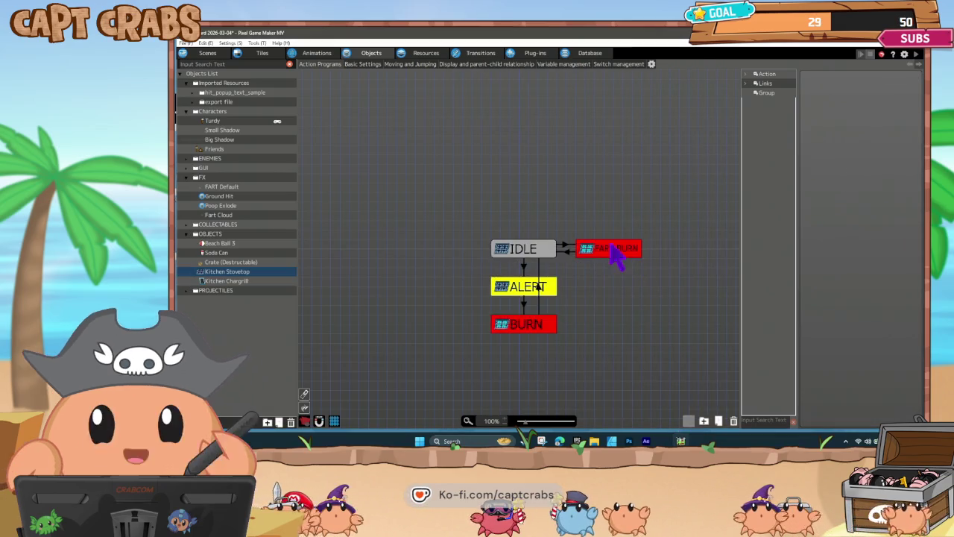
- Review the IDLE→FART BURN link's existing collision contact condition without changes
{"action": "left_click", "coordinate": [565, 246]}
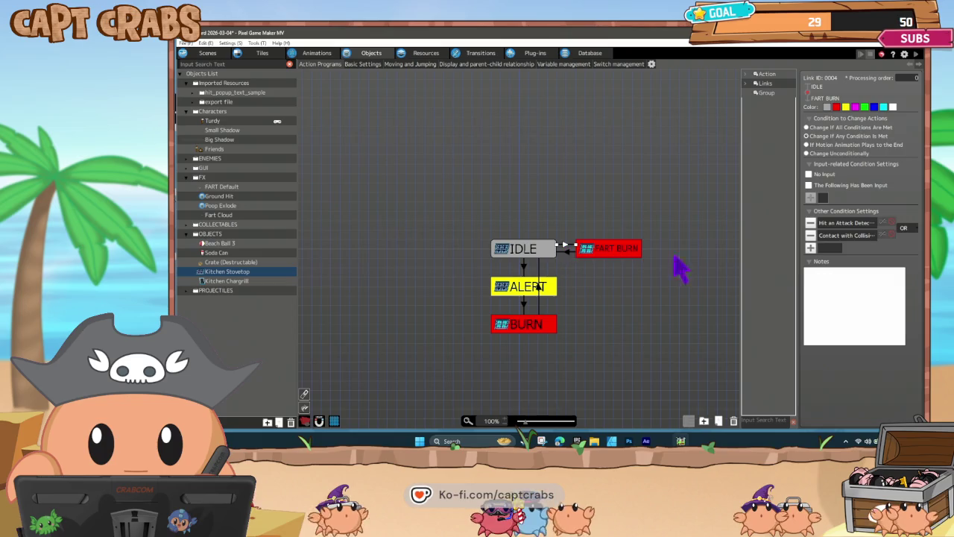
{"action": "double_click", "coordinate": [842, 237]}
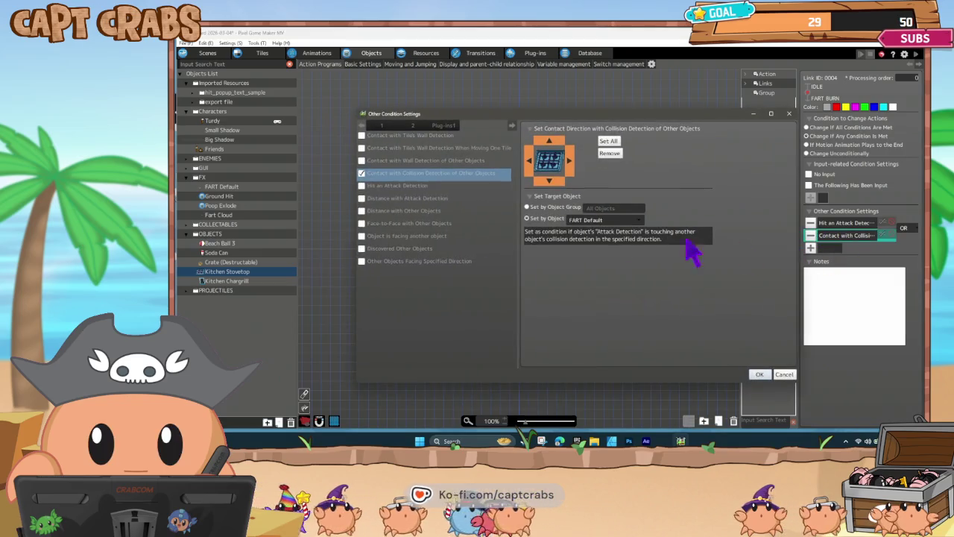
{"action": "left_click", "coordinate": [759, 373]}
- Add a Contact with Wall Detection of Other Objects condition: right side, object FX > FART Default
{"action": "left_click", "coordinate": [811, 248]}
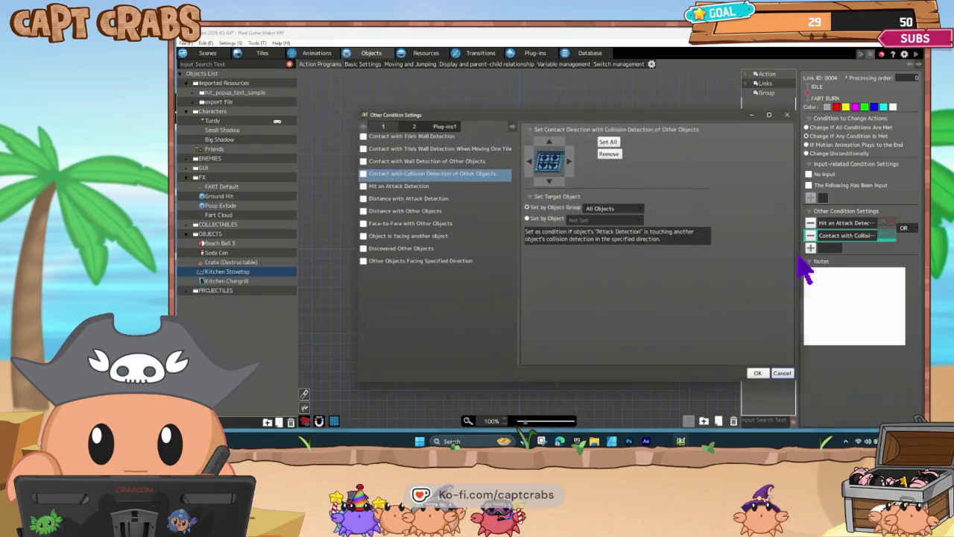
{"action": "left_click", "coordinate": [446, 160]}
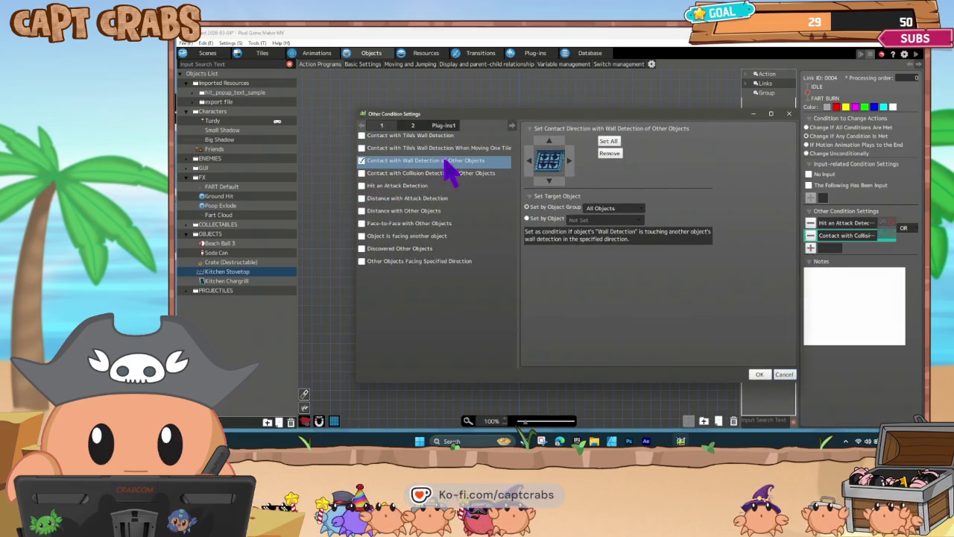
{"action": "left_click", "coordinate": [568, 161]}
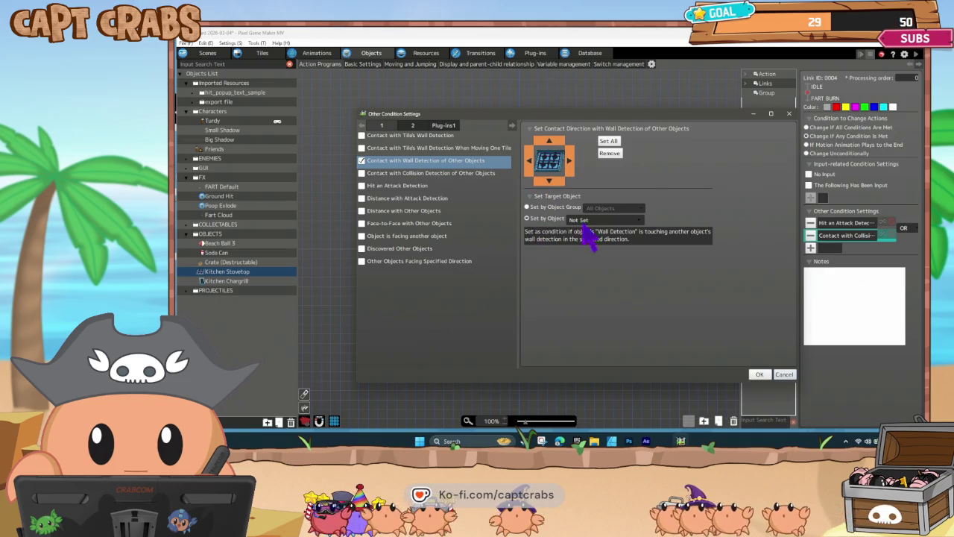
{"action": "left_click", "coordinate": [586, 221]}
{"action": "mouse_move", "coordinate": [618, 289]}
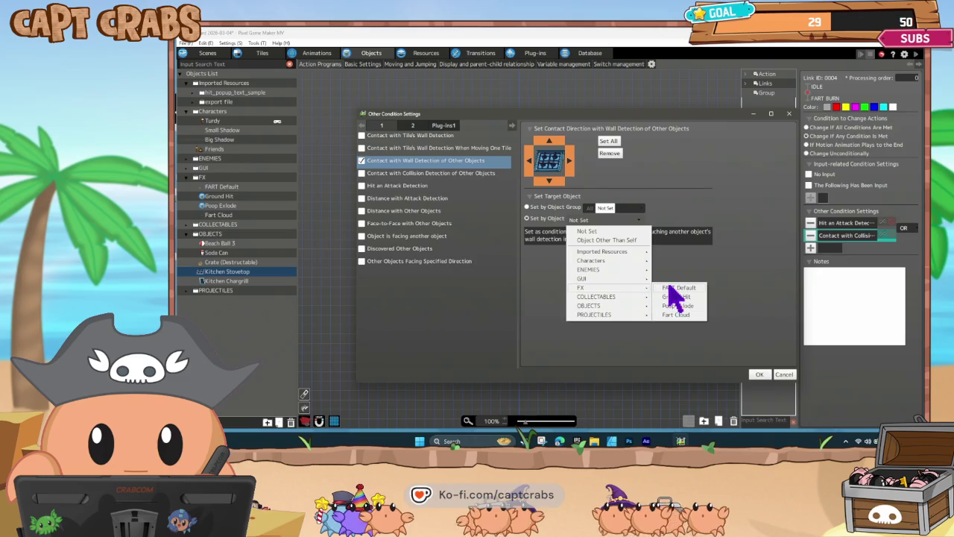
{"action": "left_click", "coordinate": [669, 287]}
{"action": "left_click", "coordinate": [758, 374]}
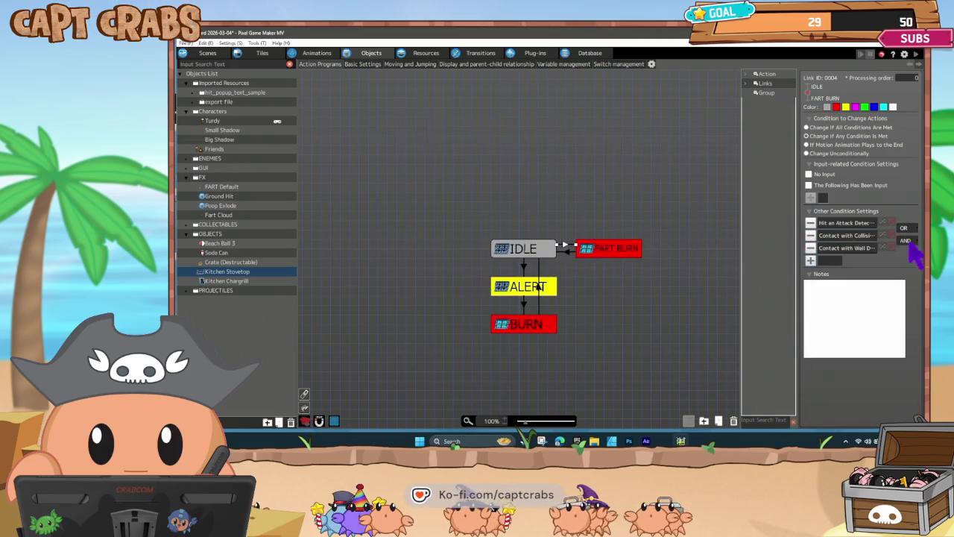
{"action": "left_click", "coordinate": [589, 280]}
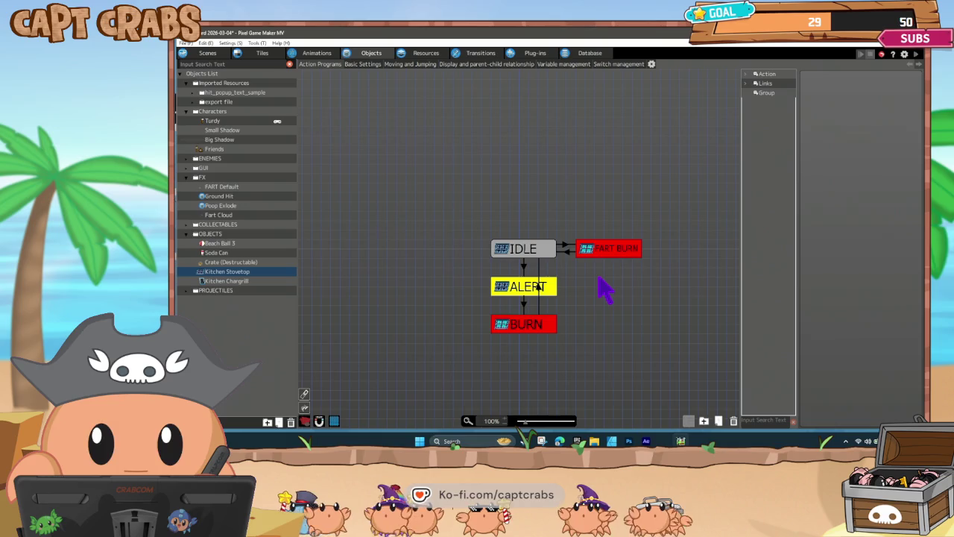
{"action": "double_click", "coordinate": [599, 280]}
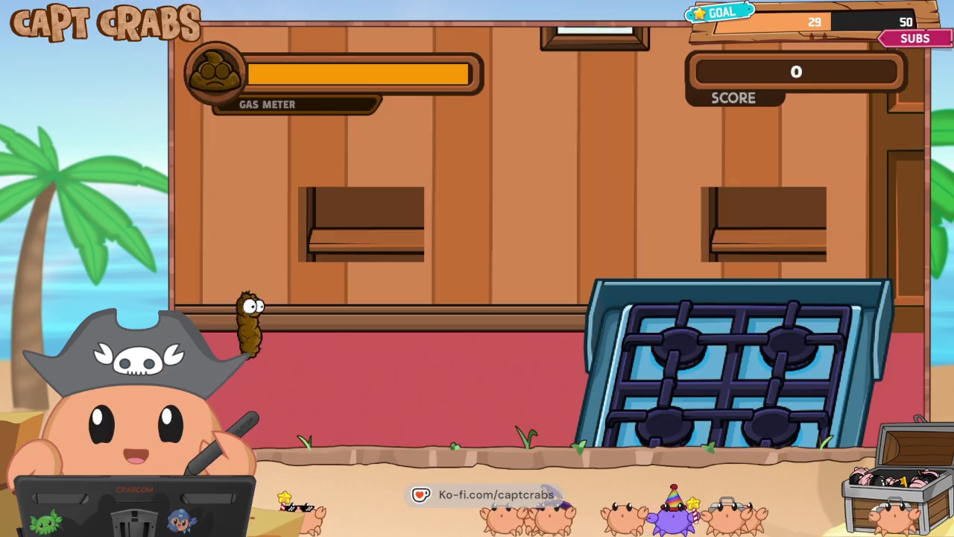
- Walk Turdy onto and around the stovetop, farting at it to ignite the burners, then pause
{"action": "key", "text": "Right"}
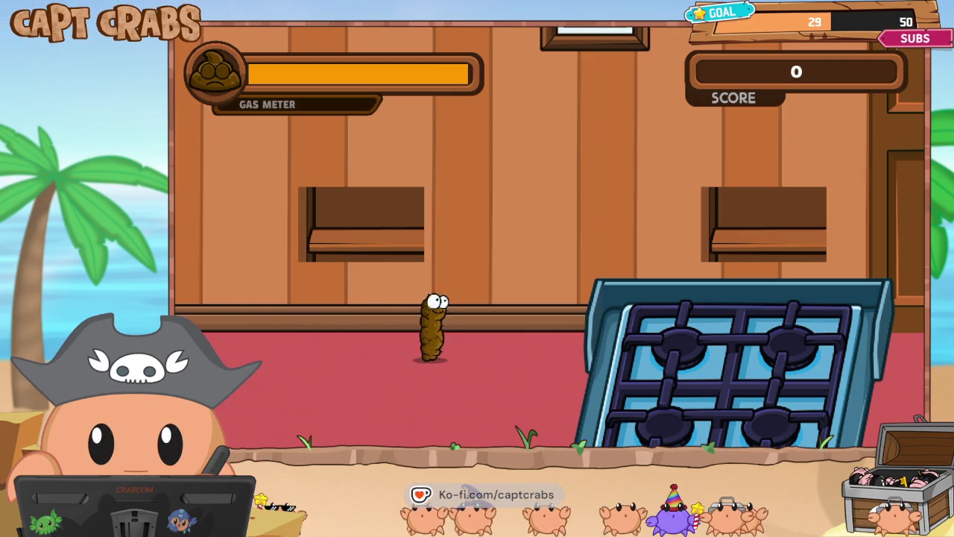
{"action": "key", "text": "Right"}
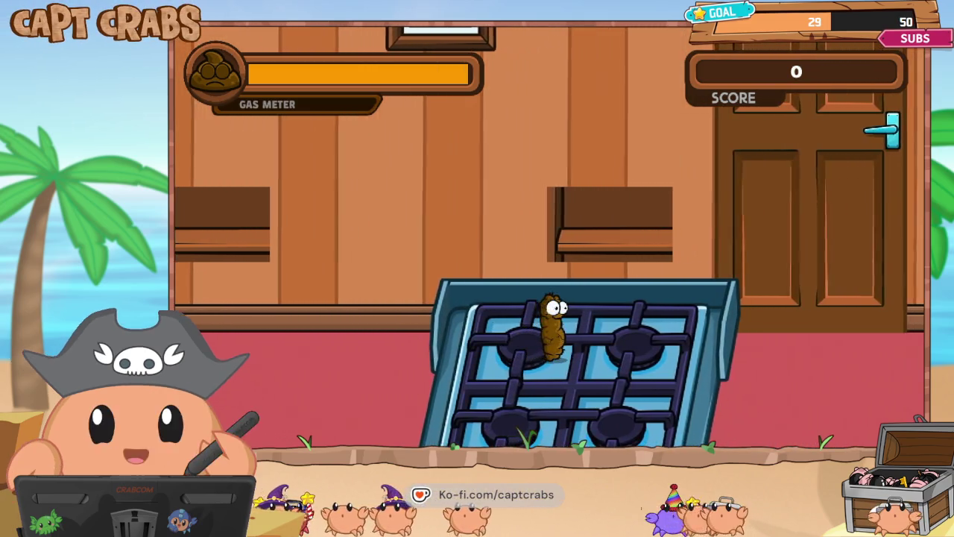
{"action": "key", "text": "Left"}
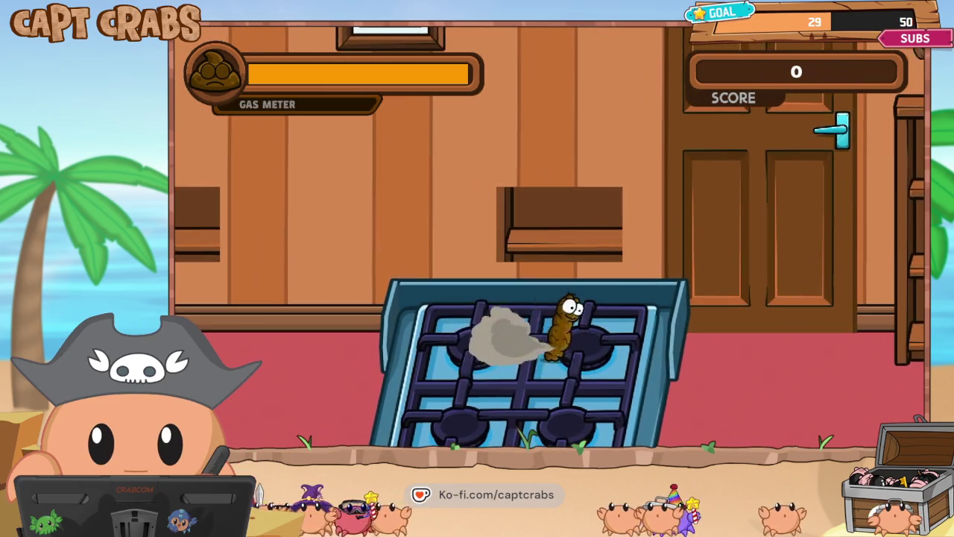
{"action": "key", "text": "Left"}
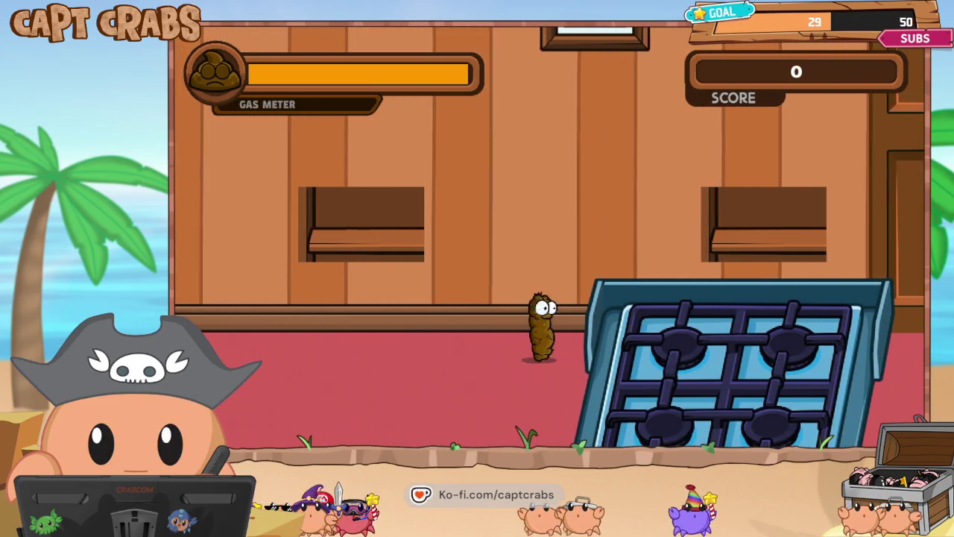
{"action": "key", "text": "Right"}
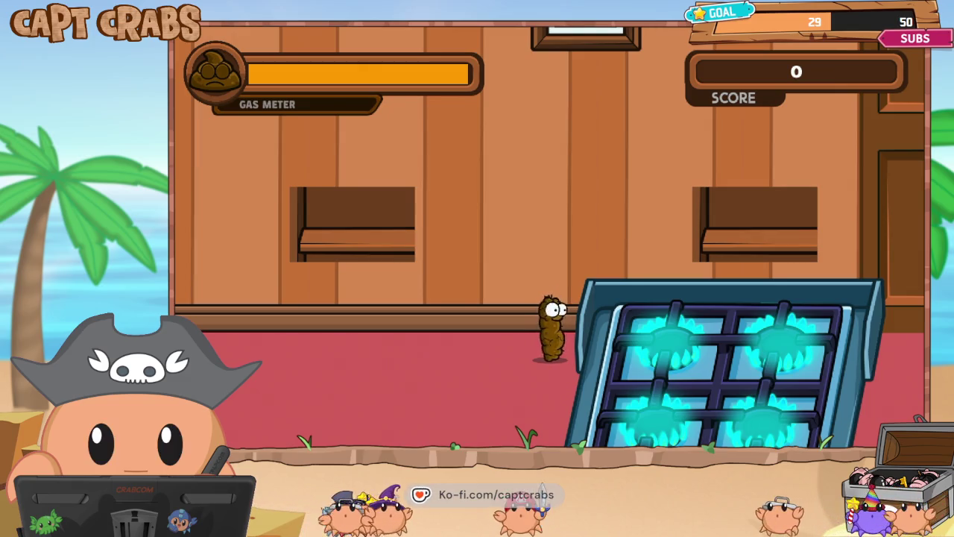
{"action": "key", "text": "Right"}
{"action": "key", "text": "Right"}
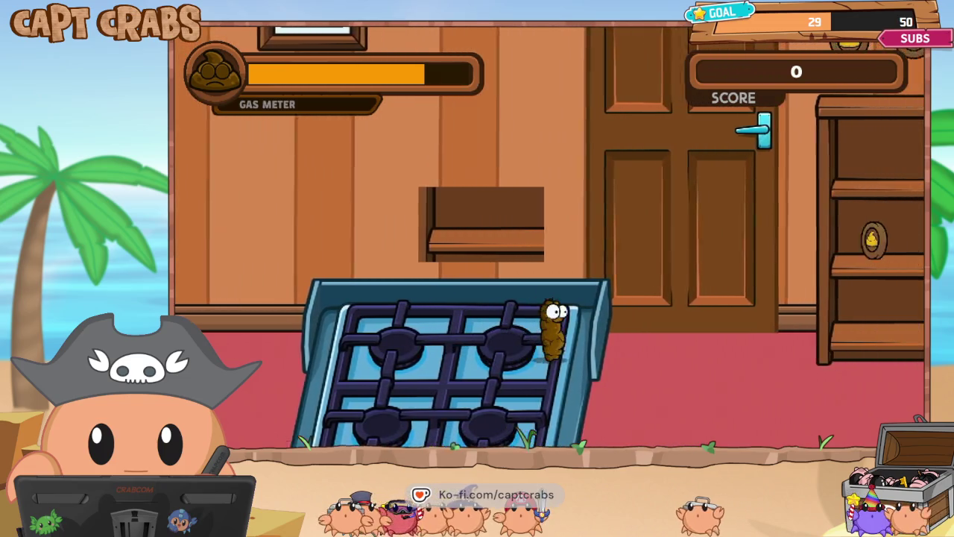
{"action": "key", "text": "Up"}
{"action": "key", "text": "Left"}
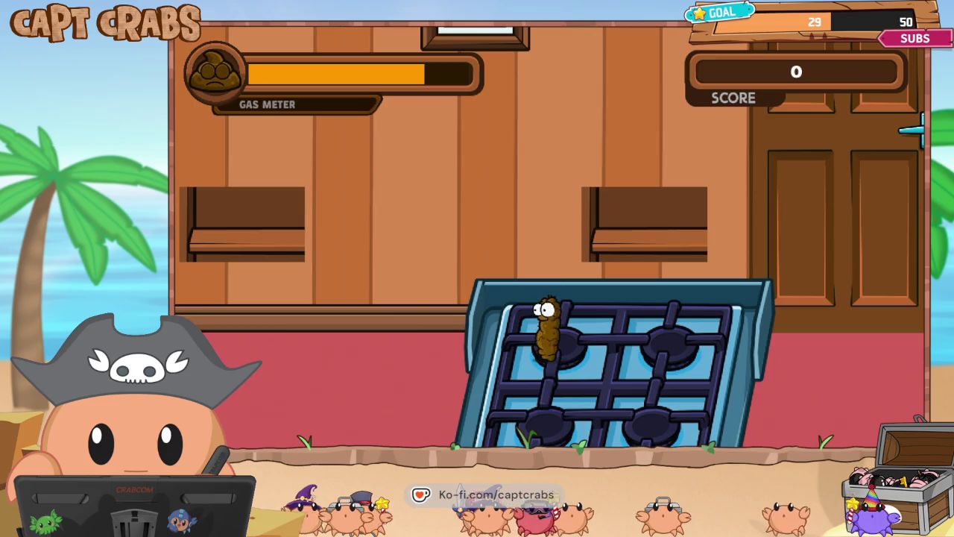
{"action": "key", "text": "Up"}
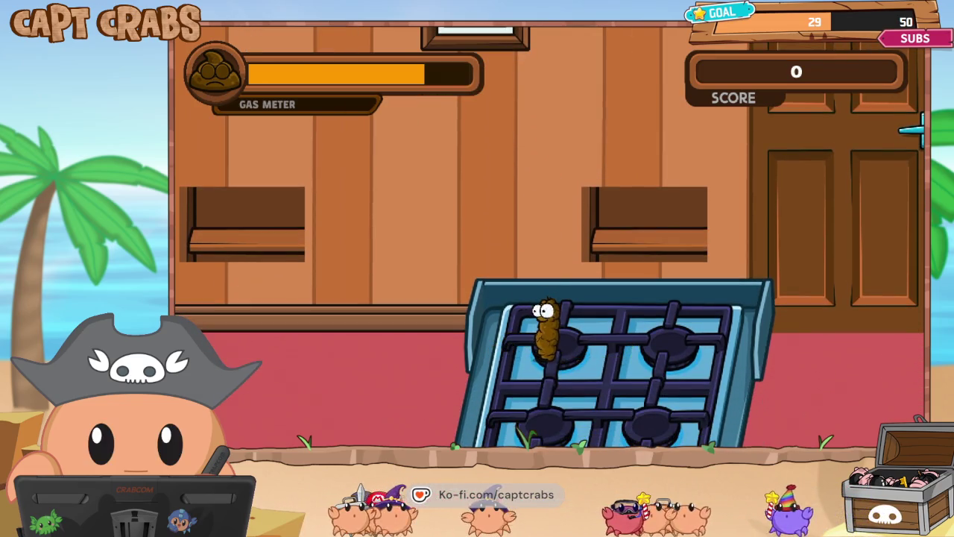
{"action": "key", "text": "Left"}
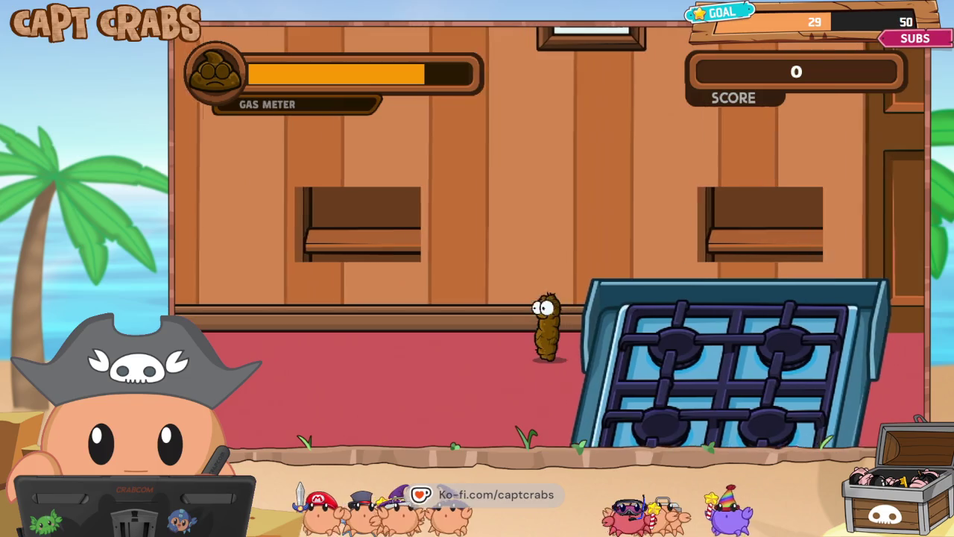
{"action": "key", "text": "Right"}
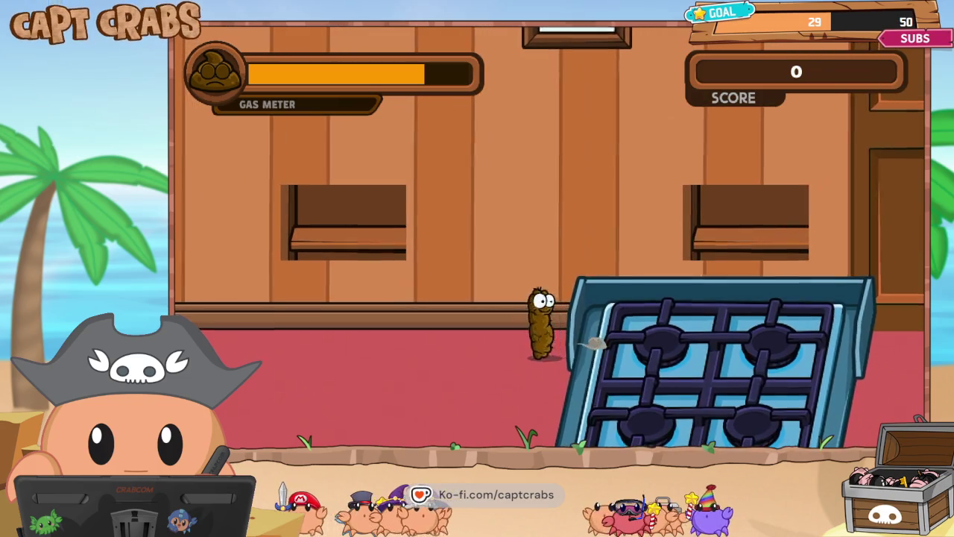
{"action": "key", "text": "space"}
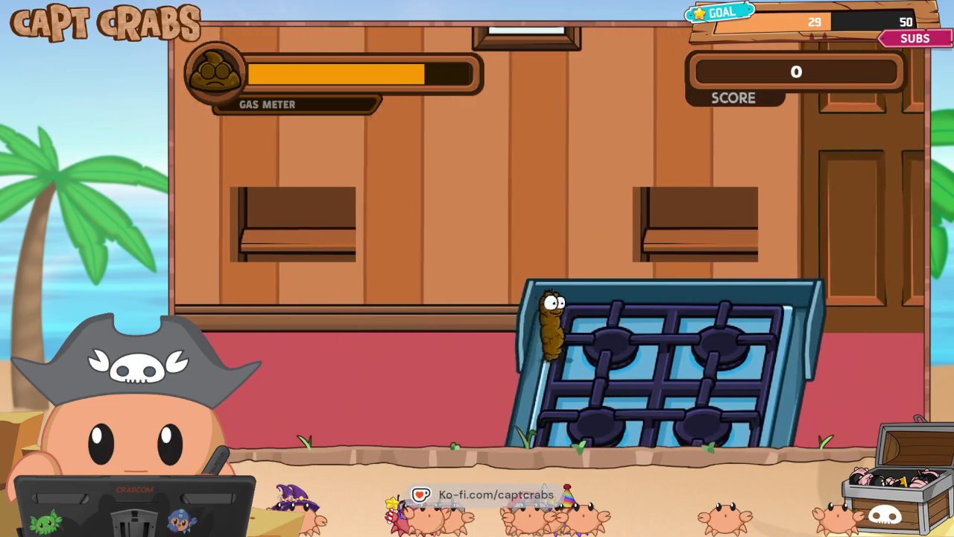
{"action": "key", "text": "Escape"}
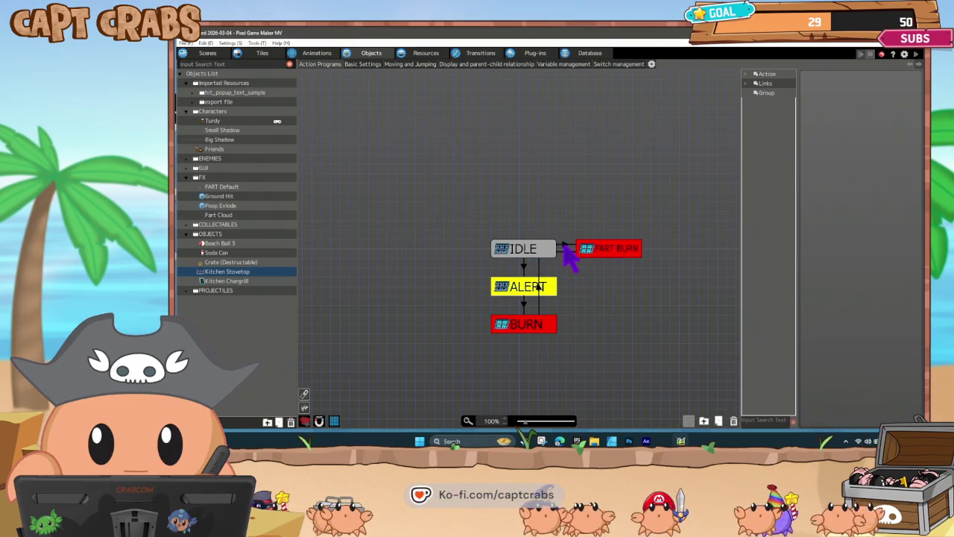
- Open the IDLE to FART BURN hit-by-attack condition and browse the ENEMIES and Characters attacker objects
{"action": "left_click", "coordinate": [568, 248]}
{"action": "double_click", "coordinate": [843, 225]}
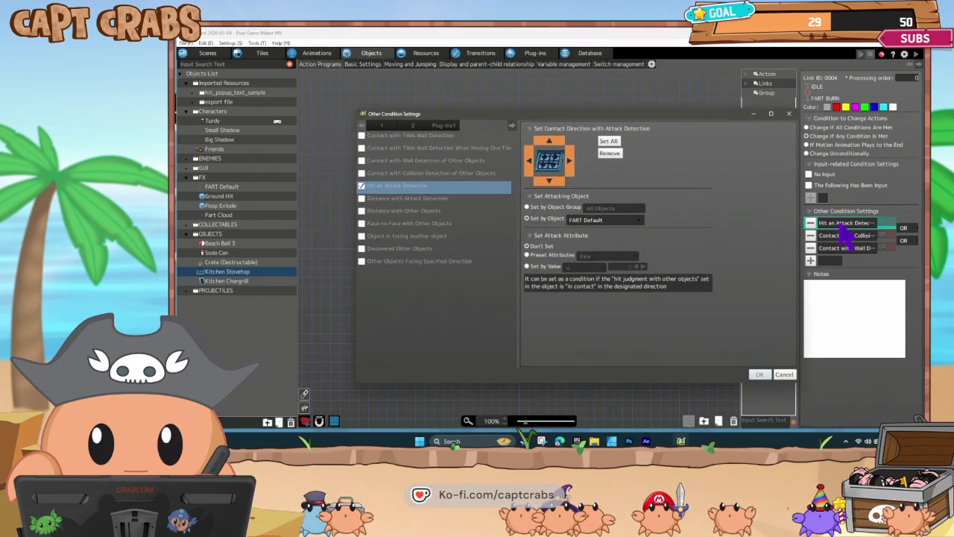
{"action": "left_click", "coordinate": [605, 222]}
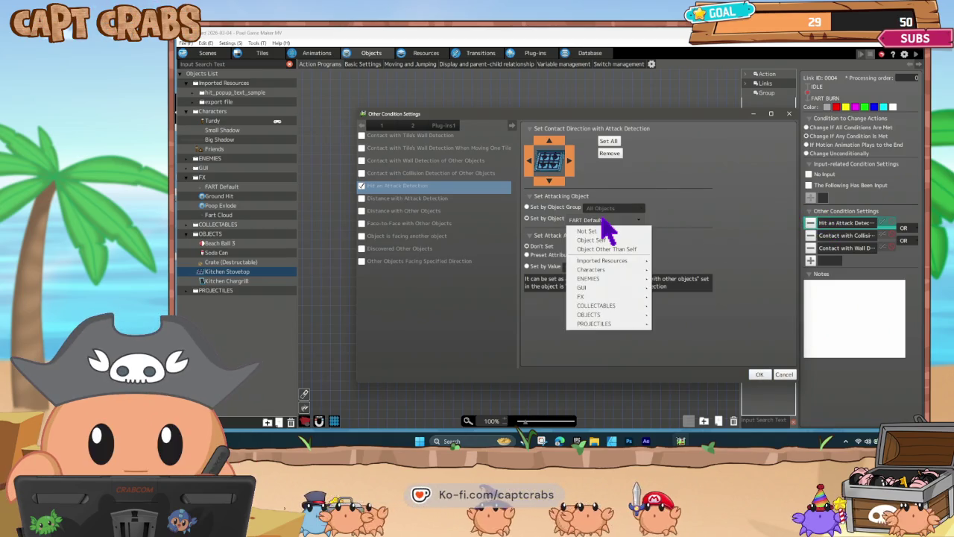
{"action": "left_click", "coordinate": [602, 218]}
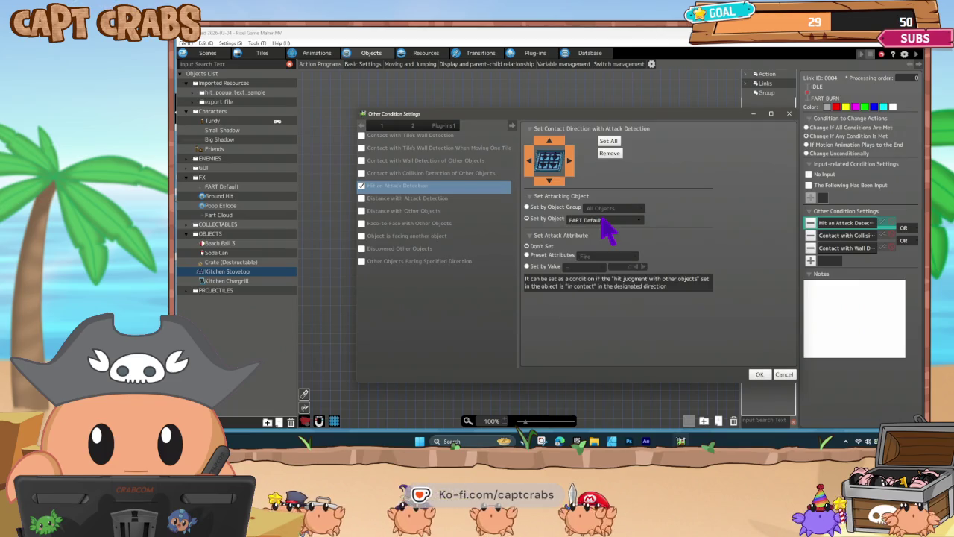
{"action": "left_click", "coordinate": [602, 219]}
{"action": "mouse_move", "coordinate": [613, 278]}
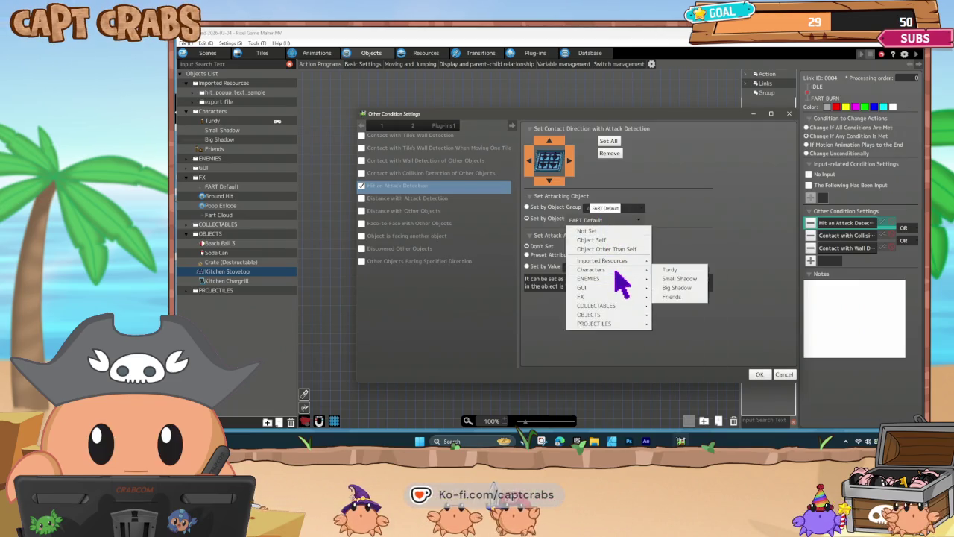
{"action": "left_click", "coordinate": [712, 257]}
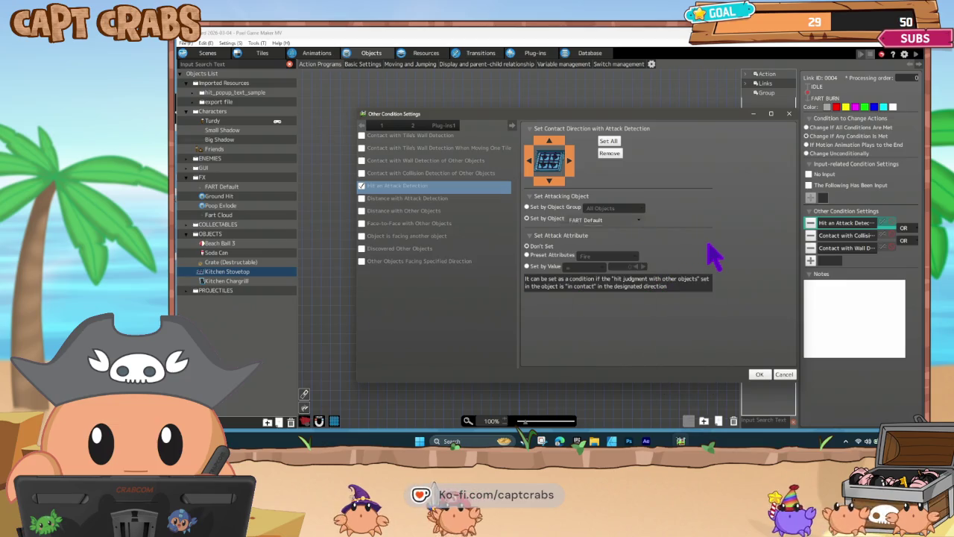
{"action": "left_click", "coordinate": [631, 220]}
{"action": "mouse_move", "coordinate": [624, 272]}
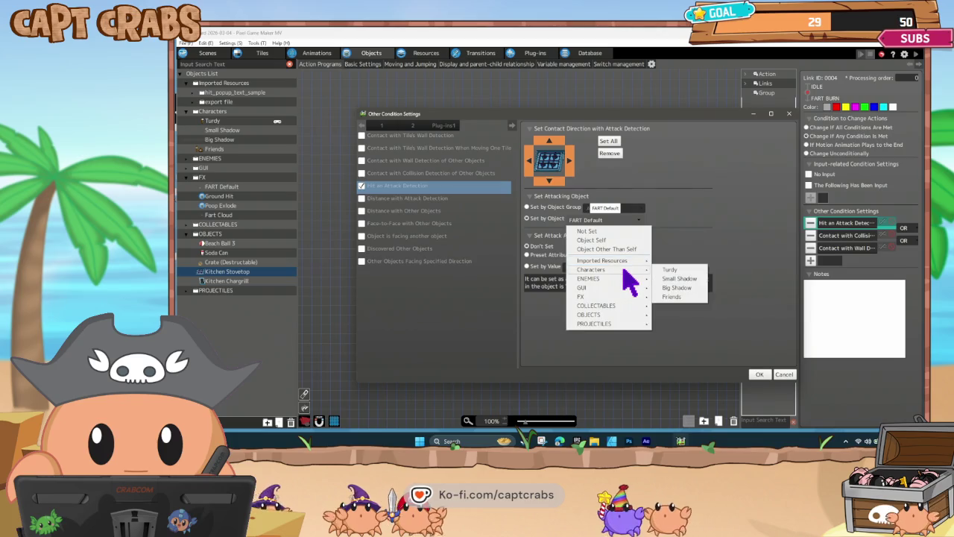
- Set the attacker to the Player Group object group, confirm, and start a playtest
{"action": "left_click", "coordinate": [534, 206]}
{"action": "left_click", "coordinate": [611, 208]}
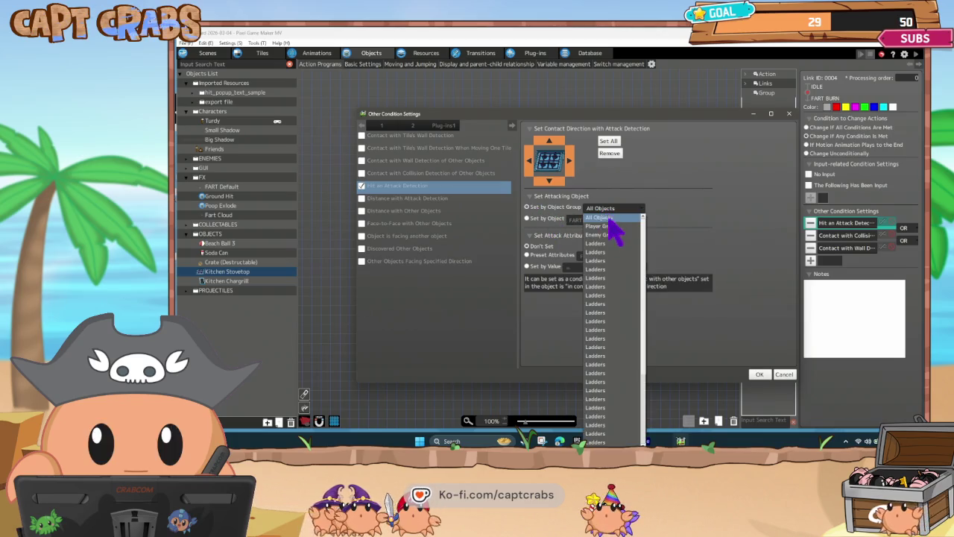
{"action": "left_click", "coordinate": [619, 241]}
{"action": "left_click", "coordinate": [760, 375]}
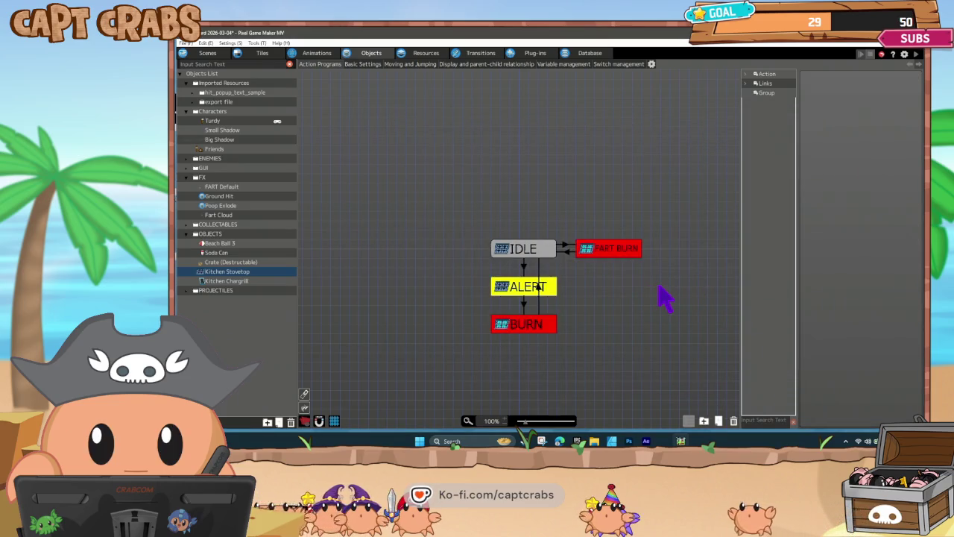
{"action": "key", "text": "ctrl+s"}
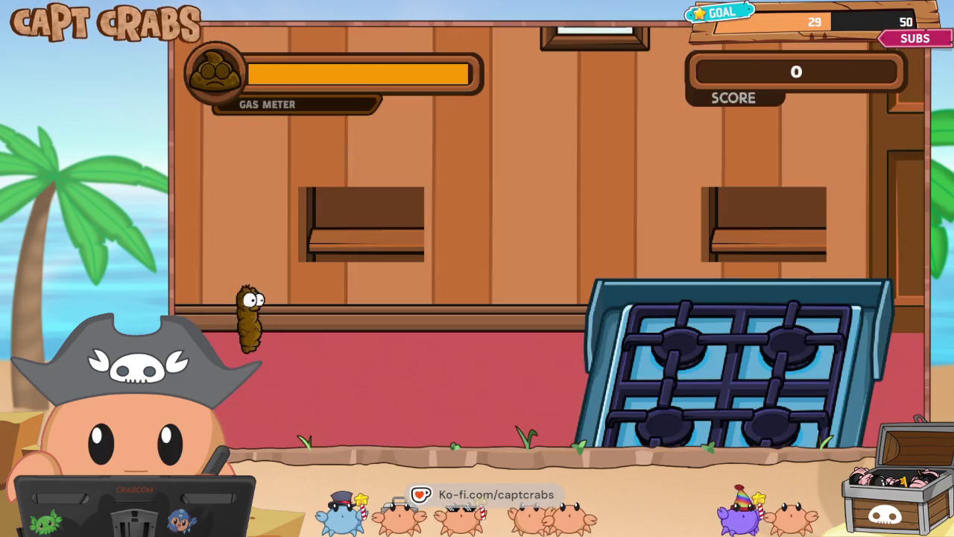
- Walk and jump the character over the stovetop, farting beside it to light the burners
{"action": "key", "text": "Right"}
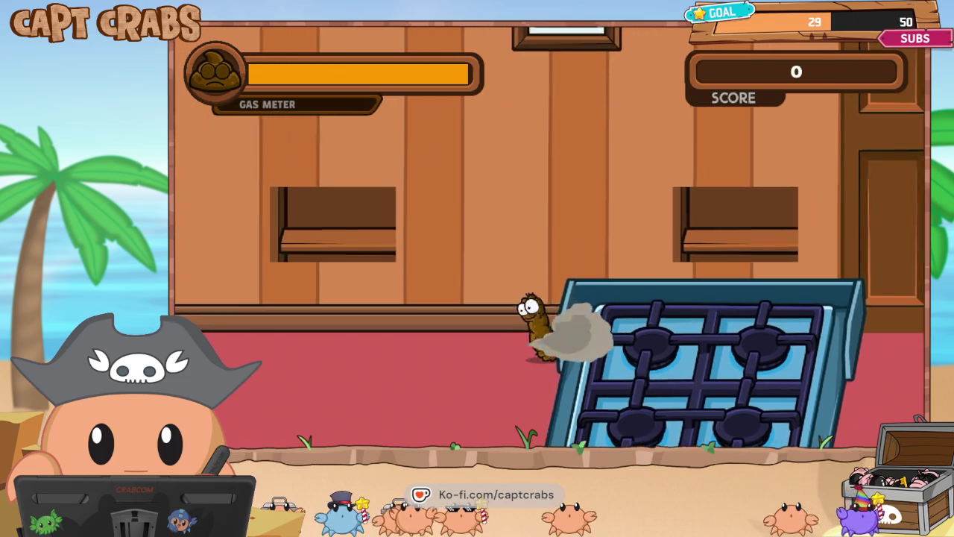
{"action": "key", "text": "Right"}
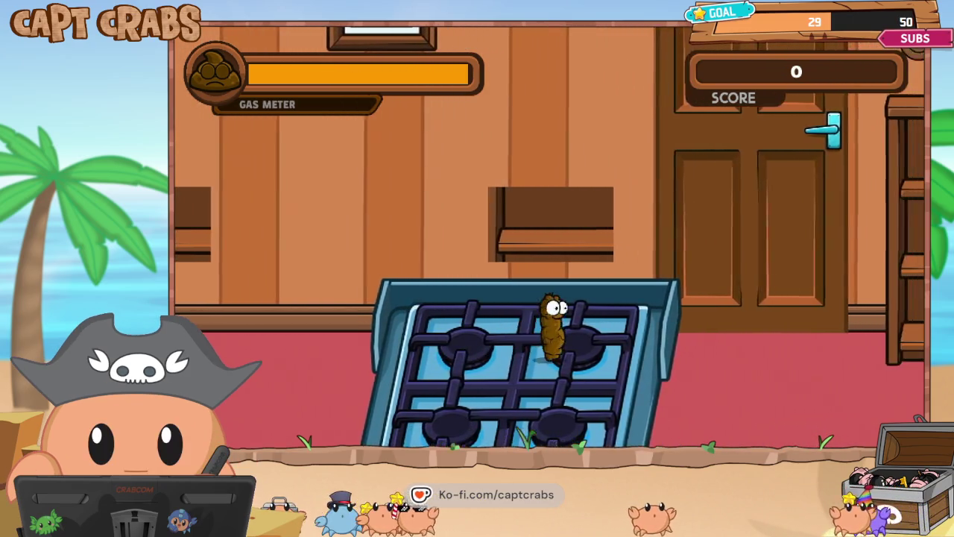
{"action": "key", "text": "Up"}
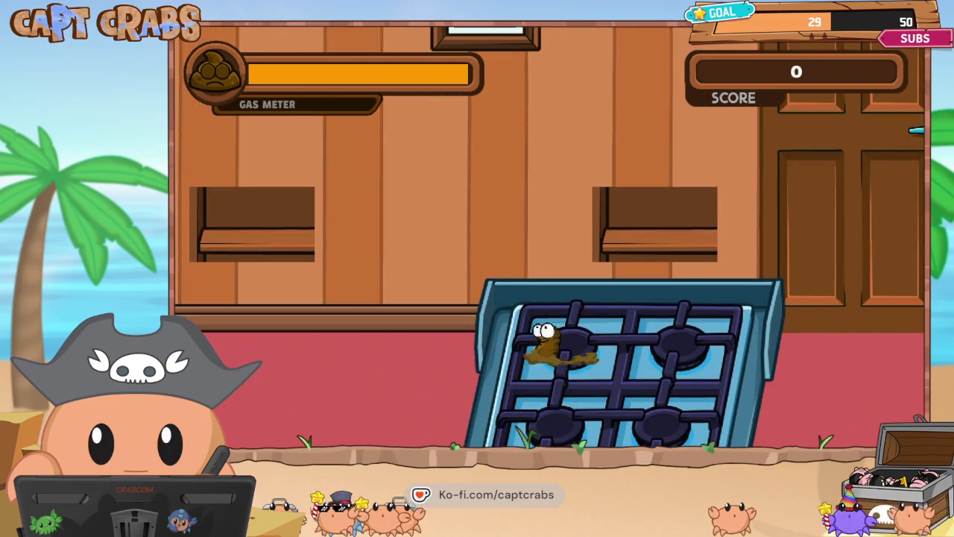
{"action": "key", "text": "Up"}
{"action": "key", "text": "Left"}
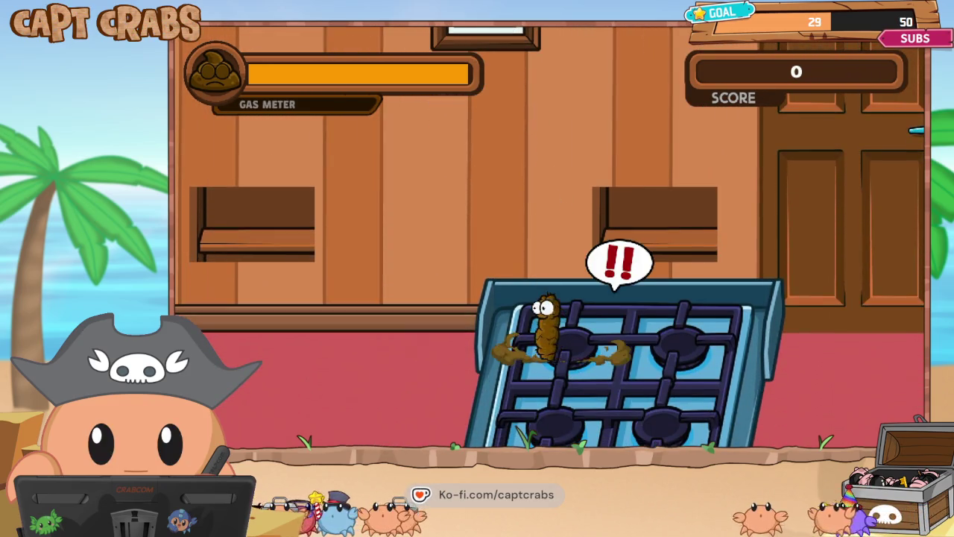
{"action": "key", "text": "Left"}
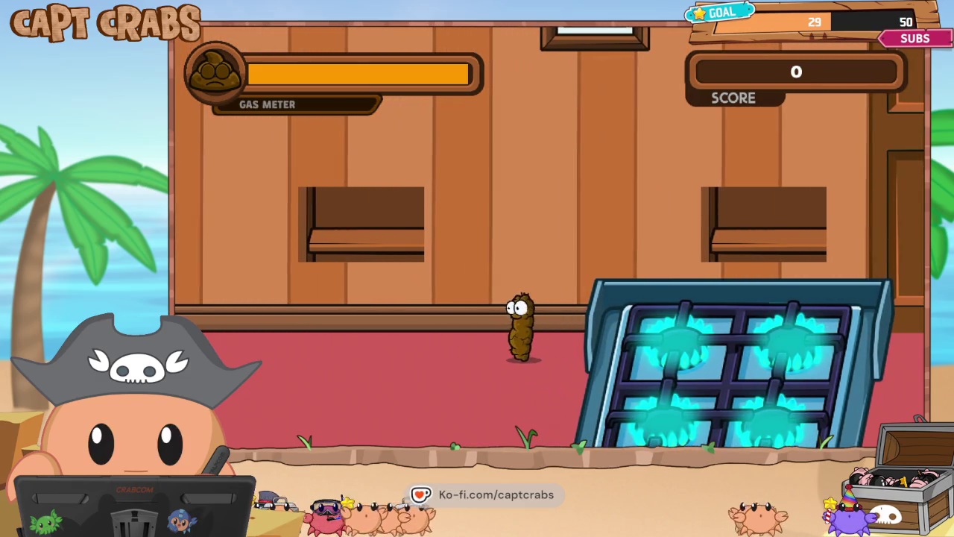
{"action": "key", "text": "Right"}
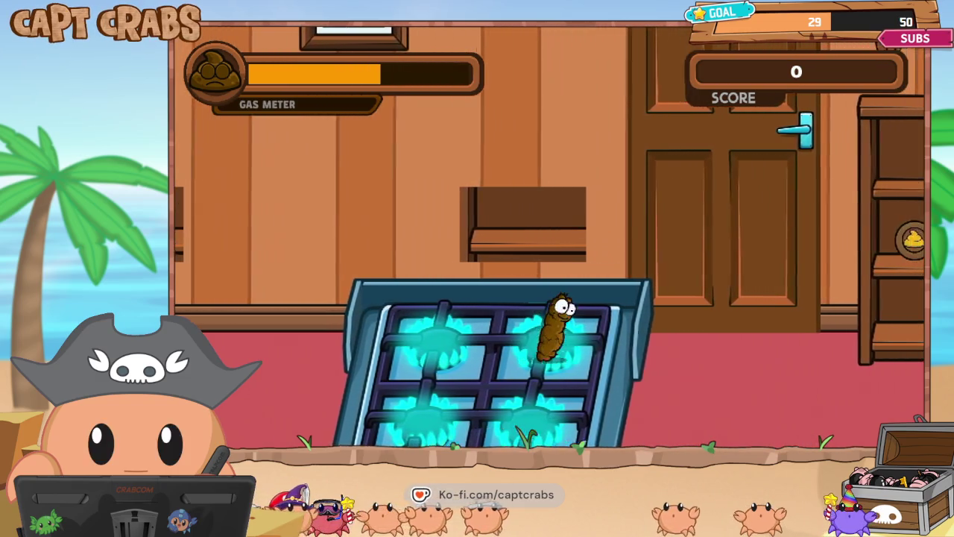
{"action": "key", "text": "Right"}
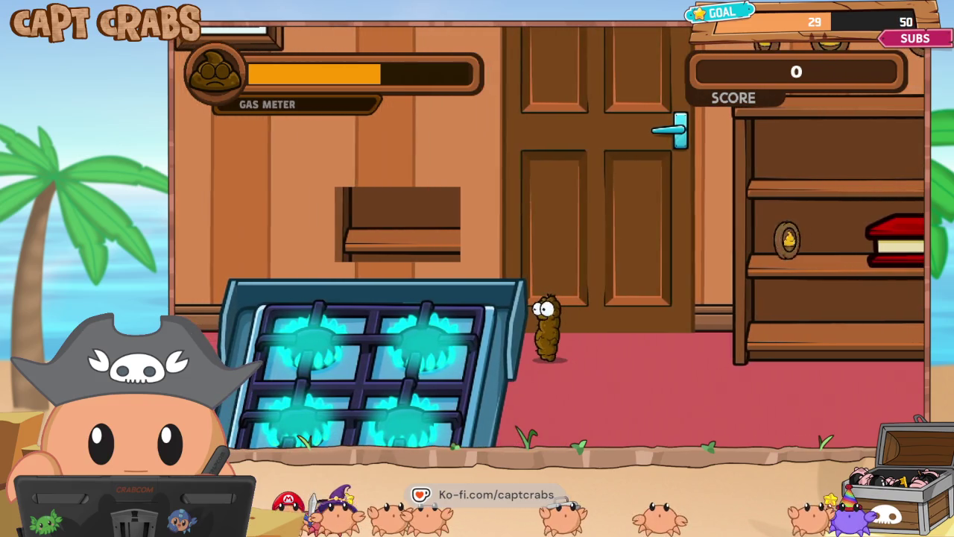
{"action": "key", "text": "Left"}
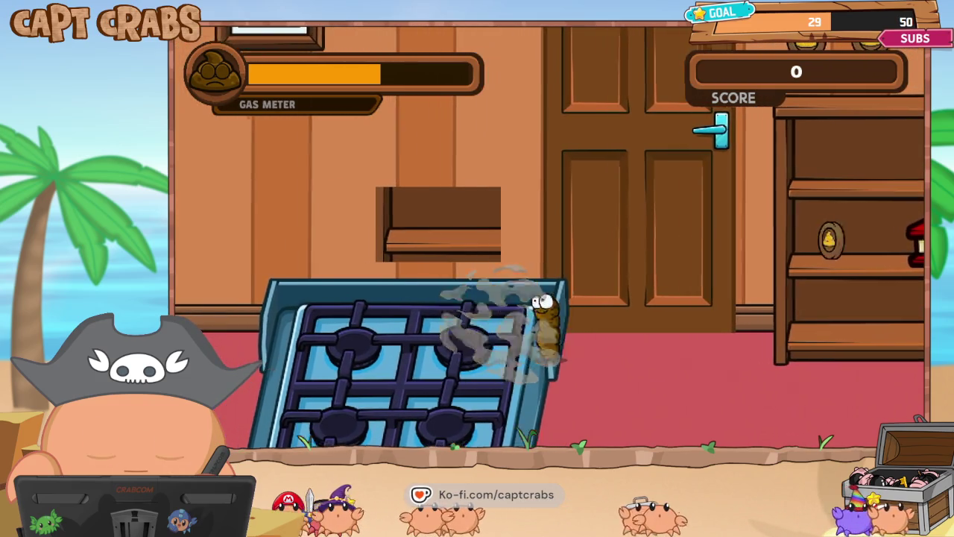
{"action": "key", "text": "Left"}
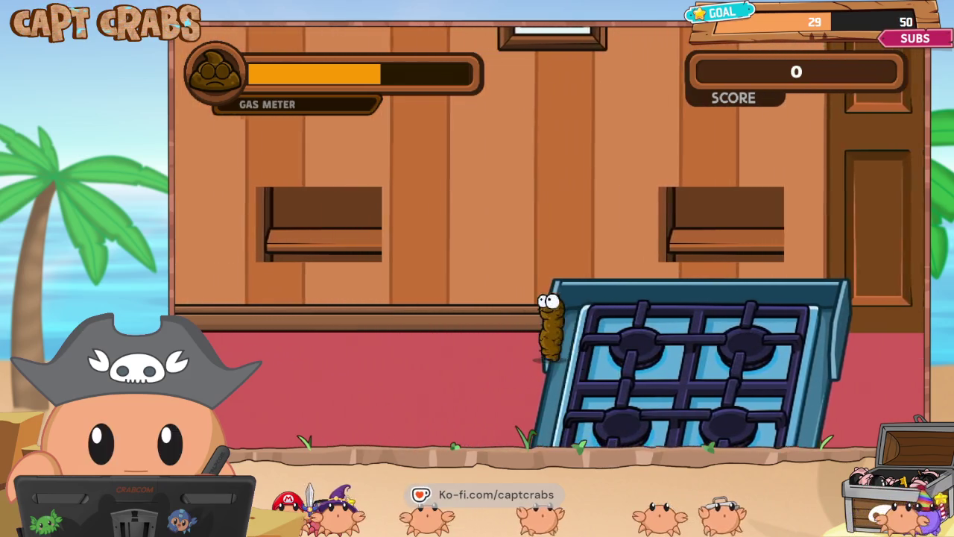
{"action": "key", "text": "Left"}
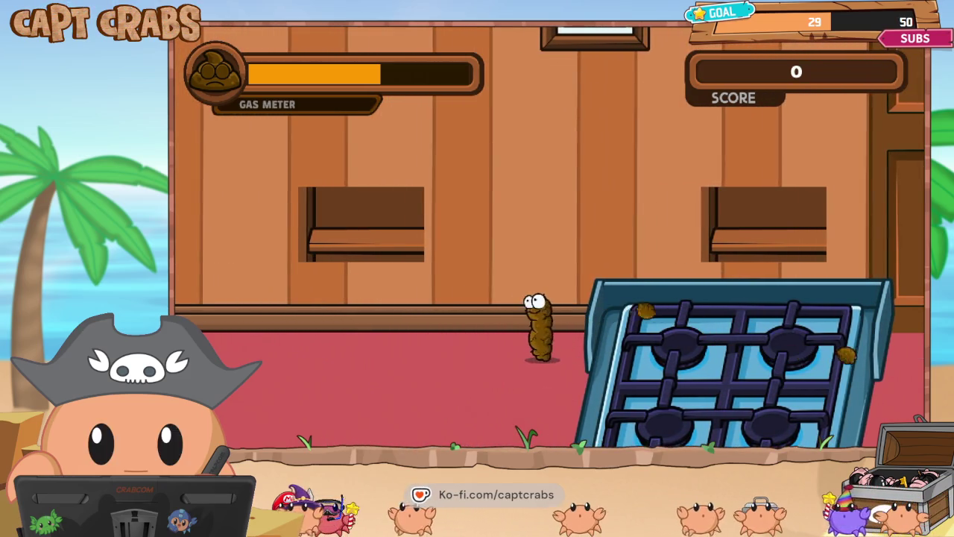
{"action": "key", "text": "Left"}
{"action": "key", "text": "Right"}
{"action": "key", "text": "Right"}
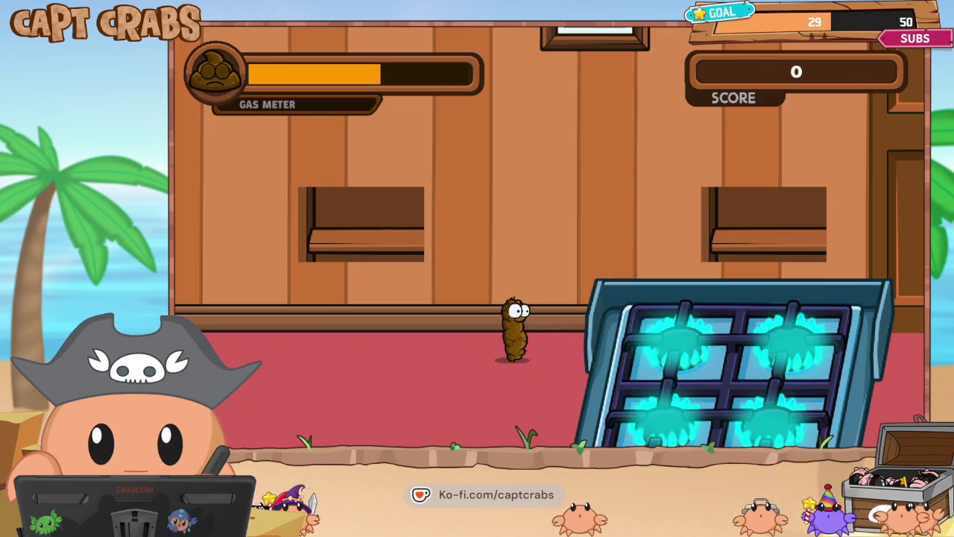
- Pause the playtest and quit back to the editor
{"action": "key", "text": "Escape"}
{"action": "key", "text": "Down"}
{"action": "key", "text": "Down"}
{"action": "key", "text": "Down"}
{"action": "key", "text": "Down"}
{"action": "key", "text": "Return"}
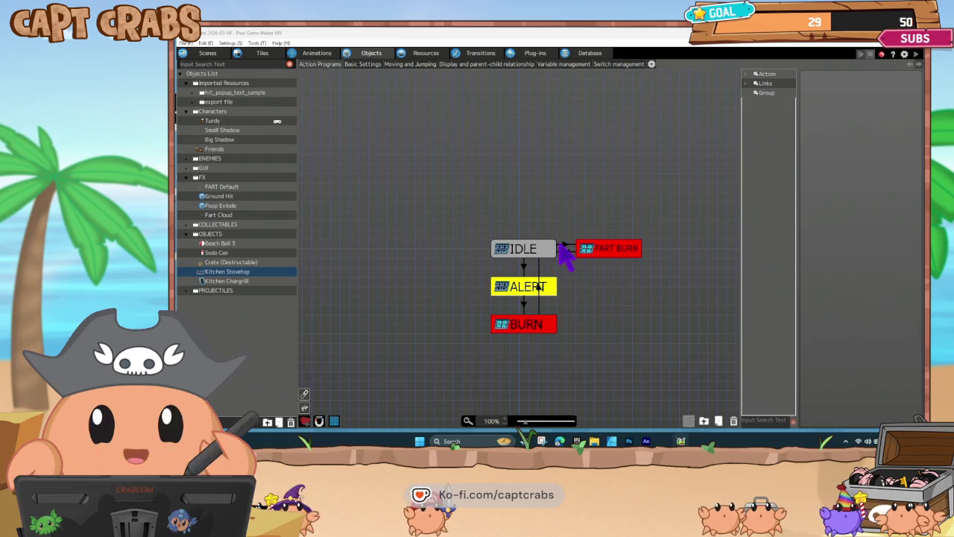
- Limit the attack-hit condition to the FART Default object, then begin a wall-contact-with-other-objects condition
{"action": "left_click", "coordinate": [564, 246]}
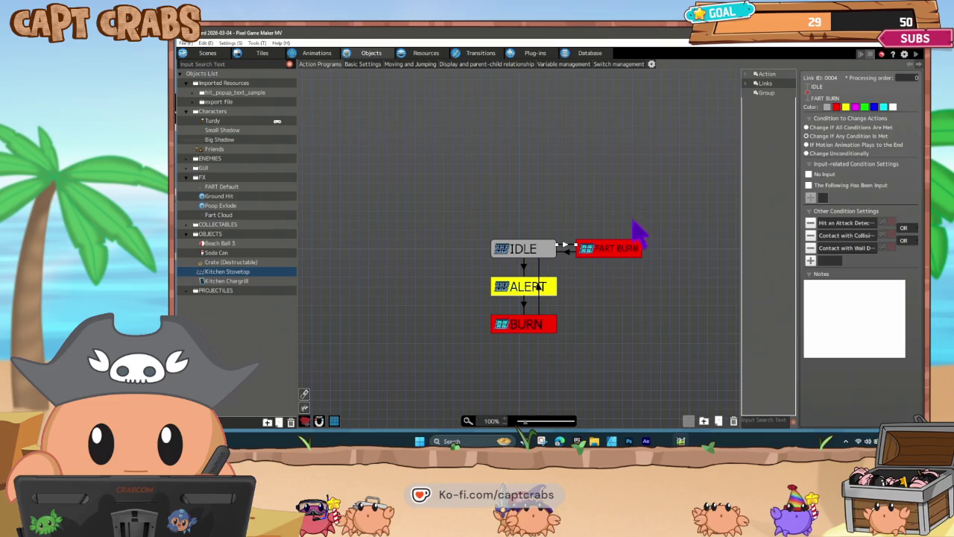
{"action": "double_click", "coordinate": [836, 223]}
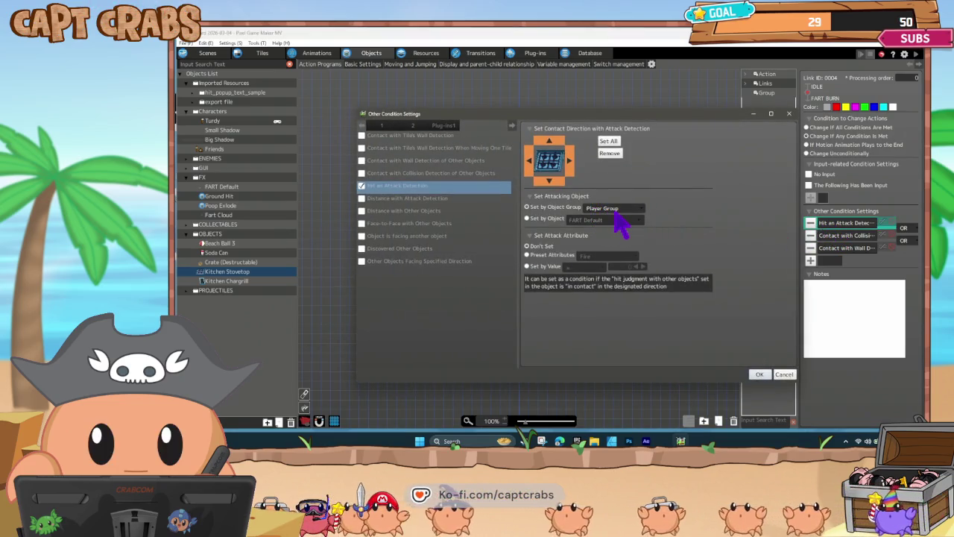
{"action": "left_click", "coordinate": [548, 219]}
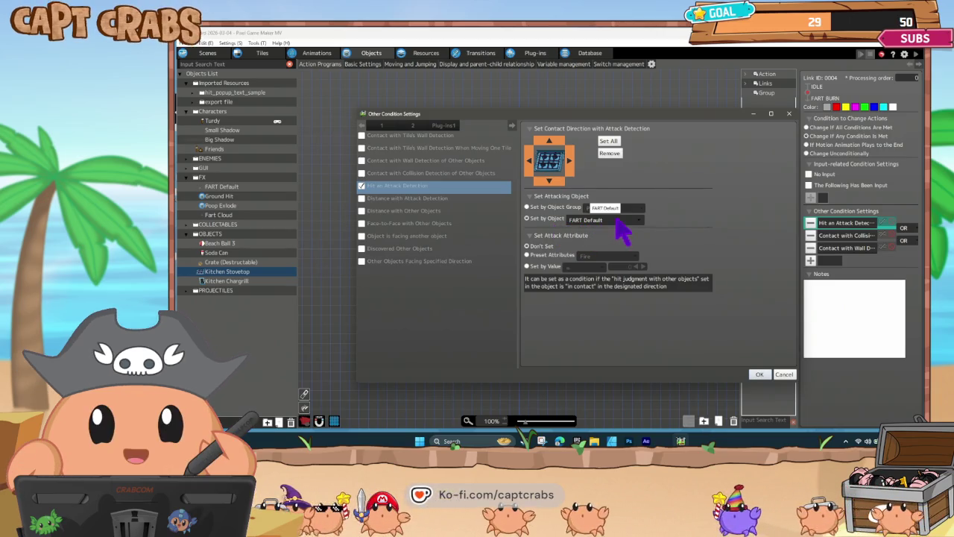
{"action": "left_click", "coordinate": [764, 374]}
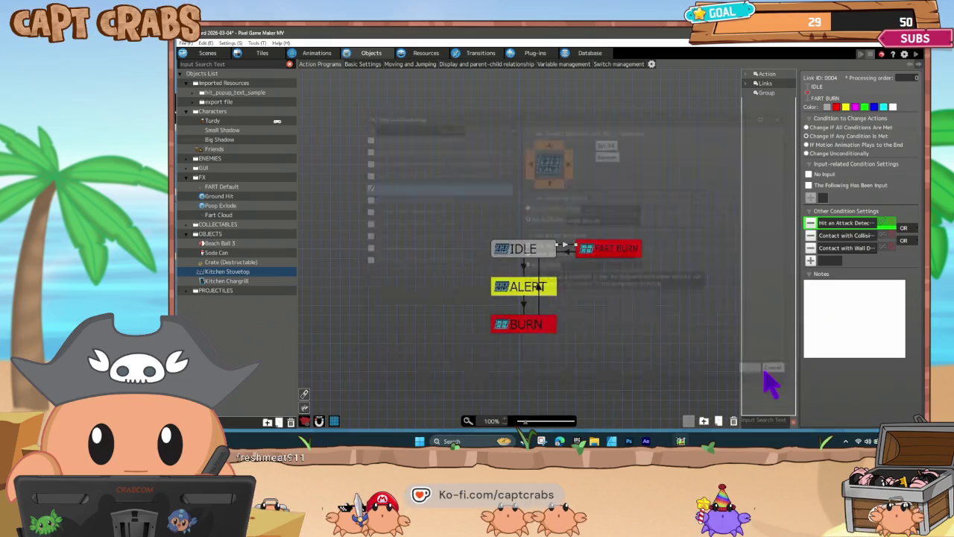
{"action": "left_click", "coordinate": [811, 261]}
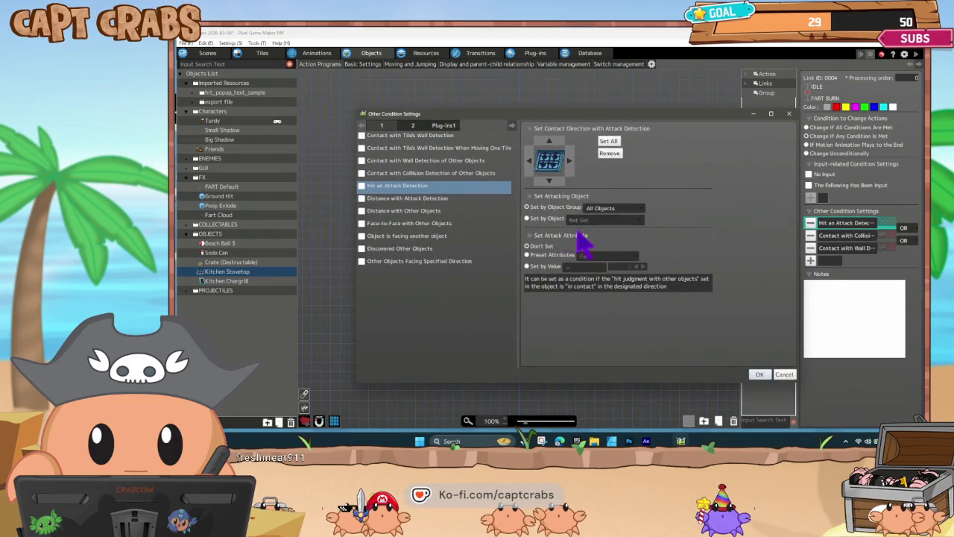
{"action": "left_click", "coordinate": [395, 160]}
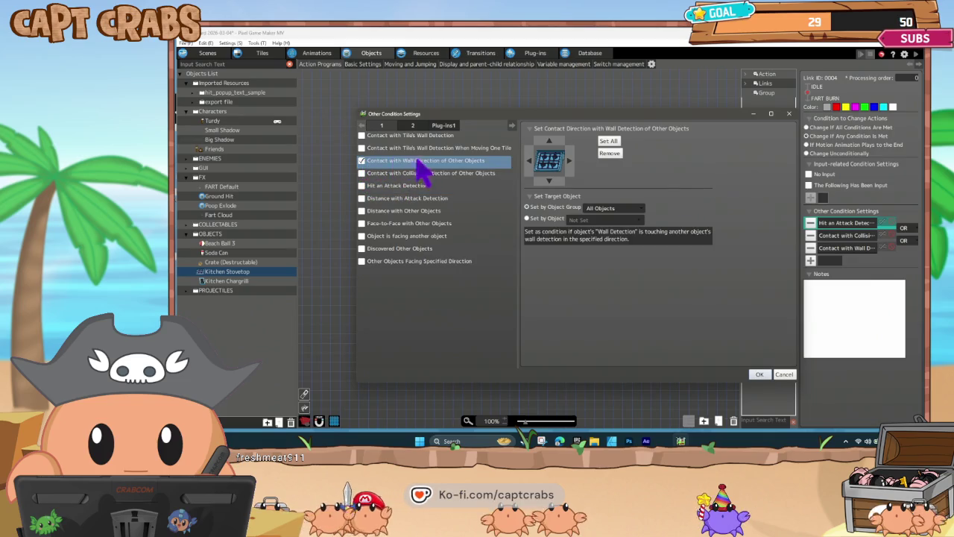
- Add up and down directions to the wall contact condition and review the other condition options
{"action": "left_click", "coordinate": [552, 144]}
{"action": "left_click", "coordinate": [550, 180]}
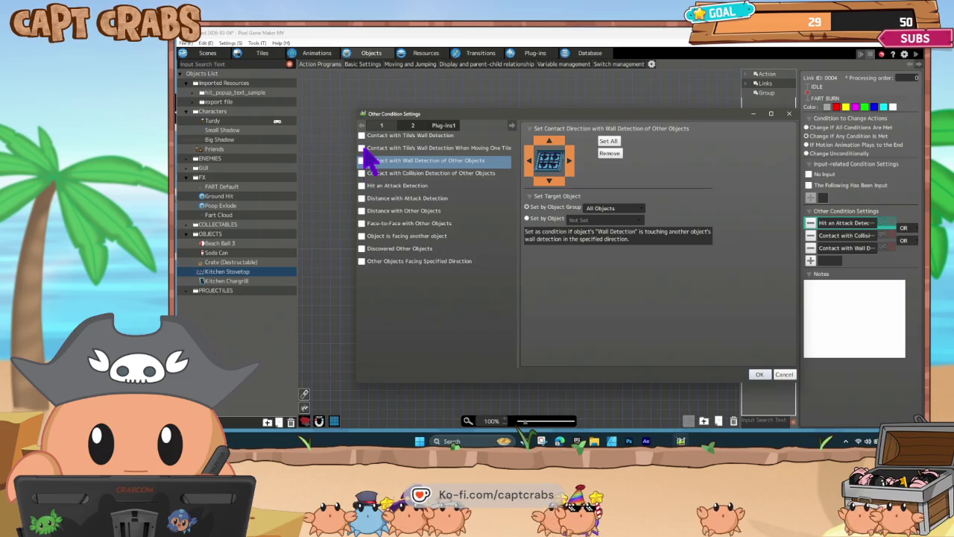
{"action": "left_click", "coordinate": [362, 136]}
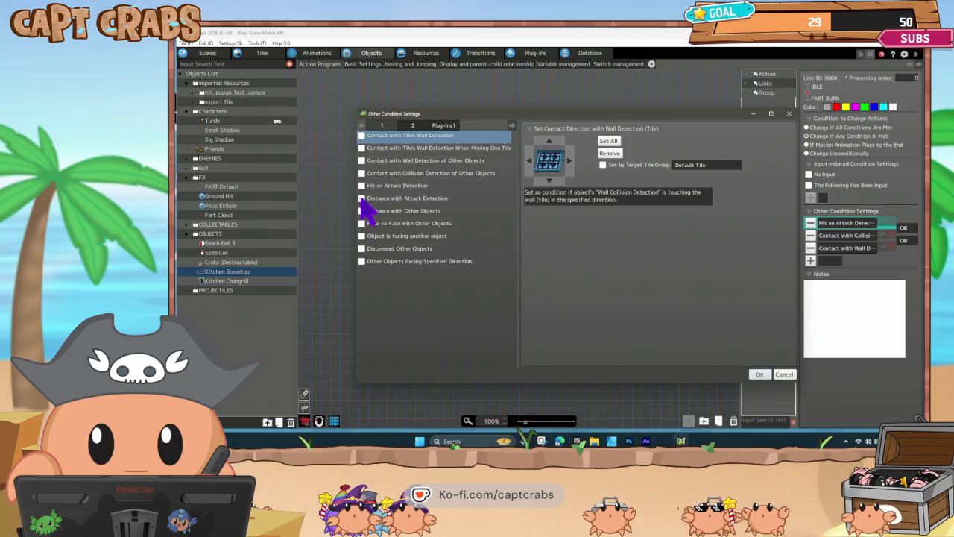
{"action": "left_click", "coordinate": [363, 200]}
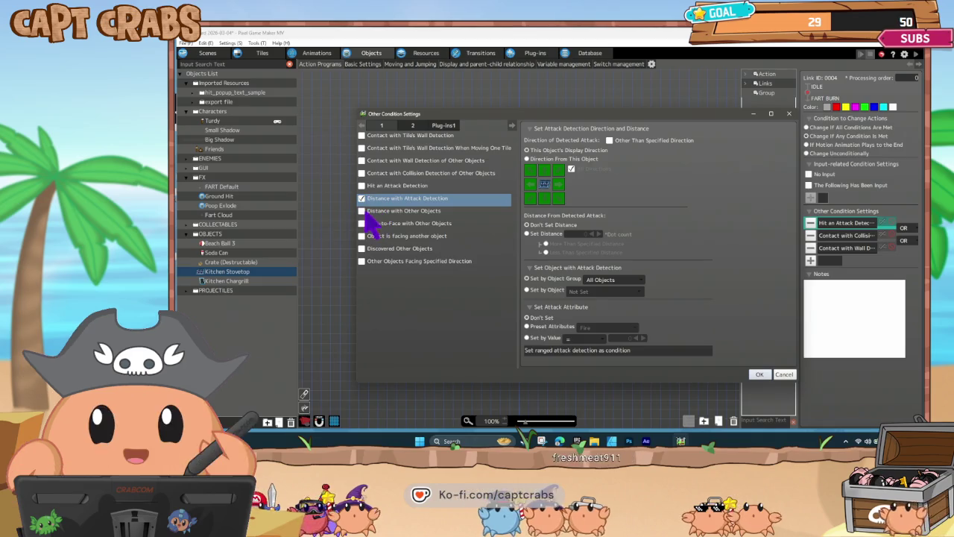
- Add a Distance with Other Objects condition of 1 to FART Default, joined by OR
{"action": "left_click", "coordinate": [363, 211]}
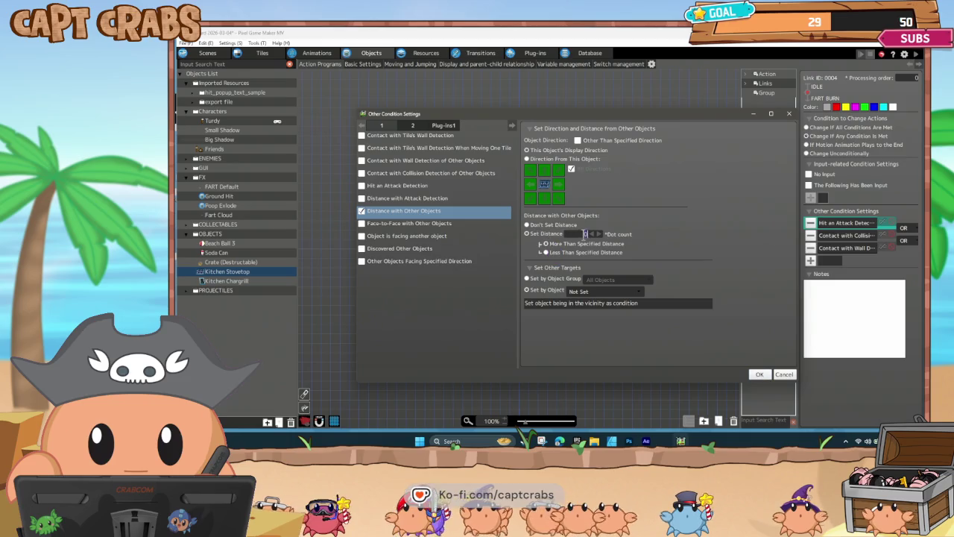
{"action": "type", "text": "1"}
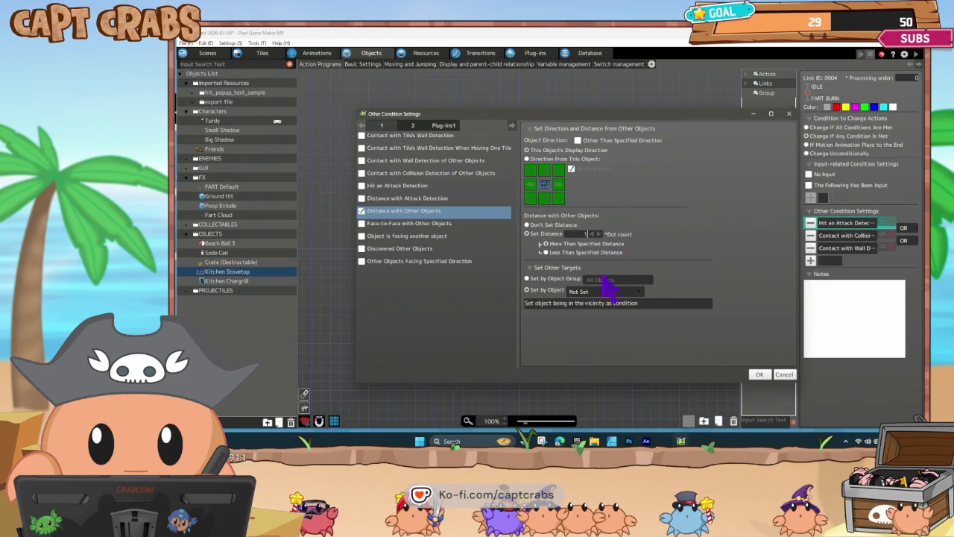
{"action": "left_click", "coordinate": [596, 292]}
{"action": "mouse_move", "coordinate": [618, 341]}
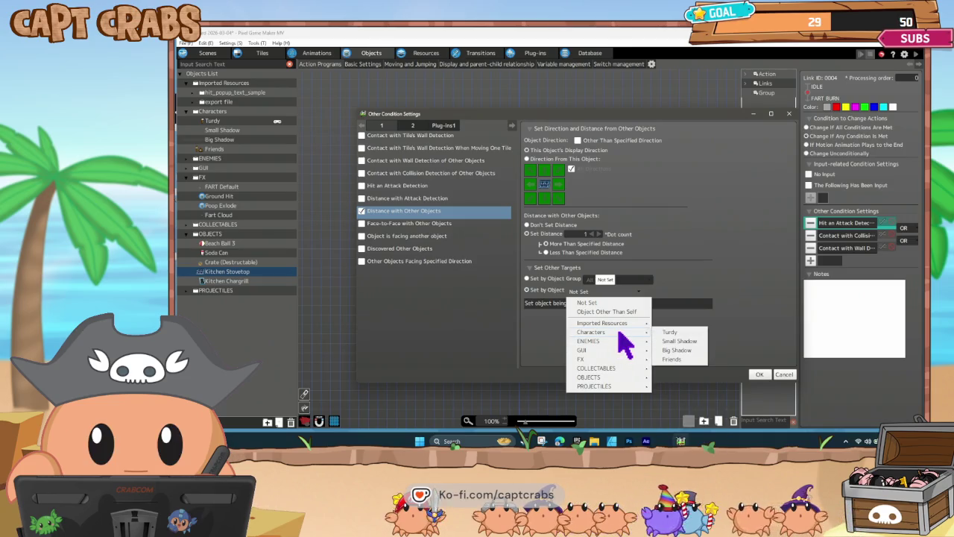
{"action": "mouse_move", "coordinate": [618, 358]}
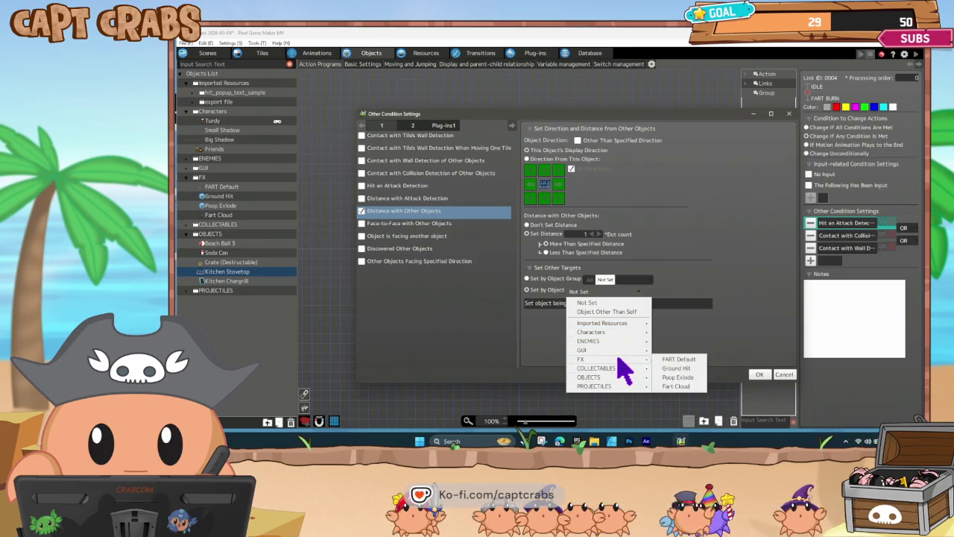
{"action": "left_click", "coordinate": [675, 359]}
{"action": "left_click", "coordinate": [760, 374]}
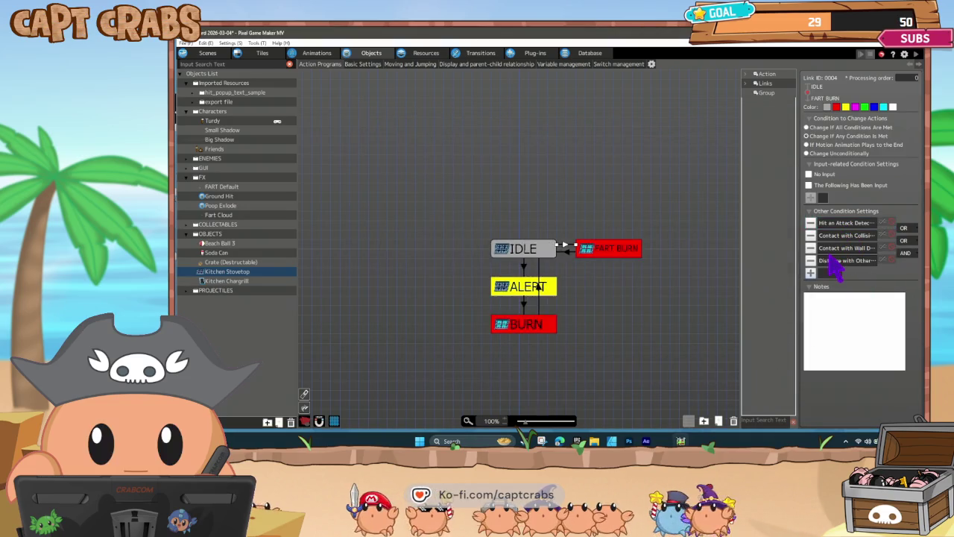
{"action": "left_click", "coordinate": [904, 252]}
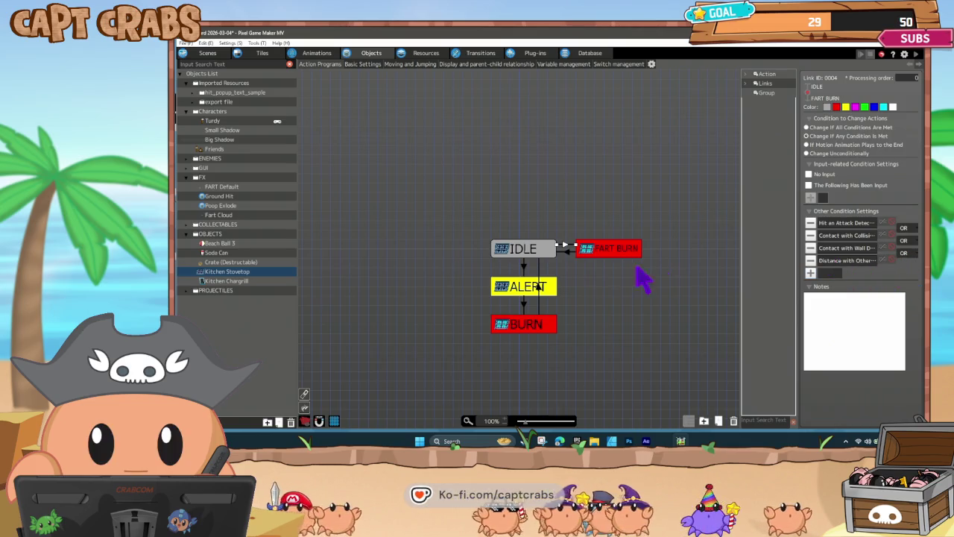
{"action": "left_click", "coordinate": [608, 273]}
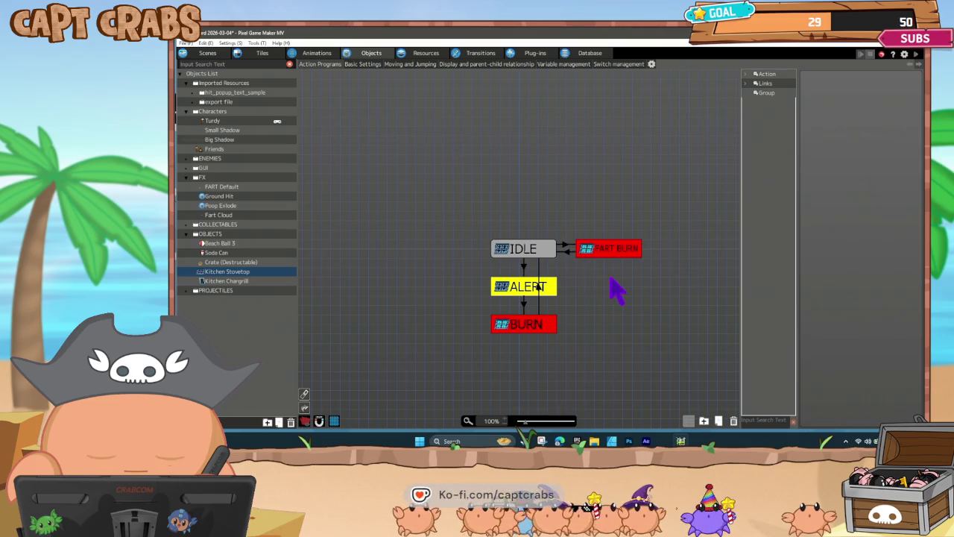
- Playtest with F5, walking the character along the stove and farting to ignite the burners
{"action": "key", "text": "F5"}
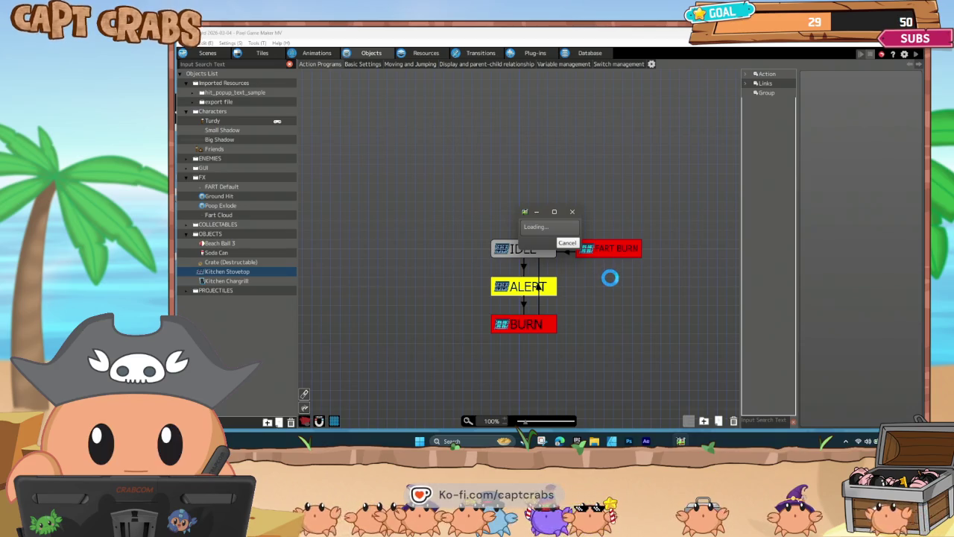
{"action": "key", "text": "Right"}
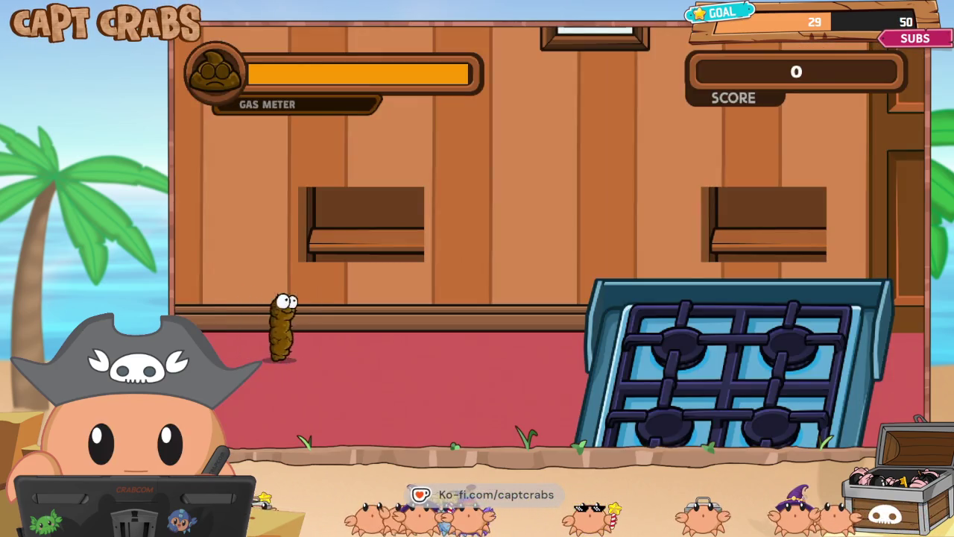
{"action": "key", "text": "Right"}
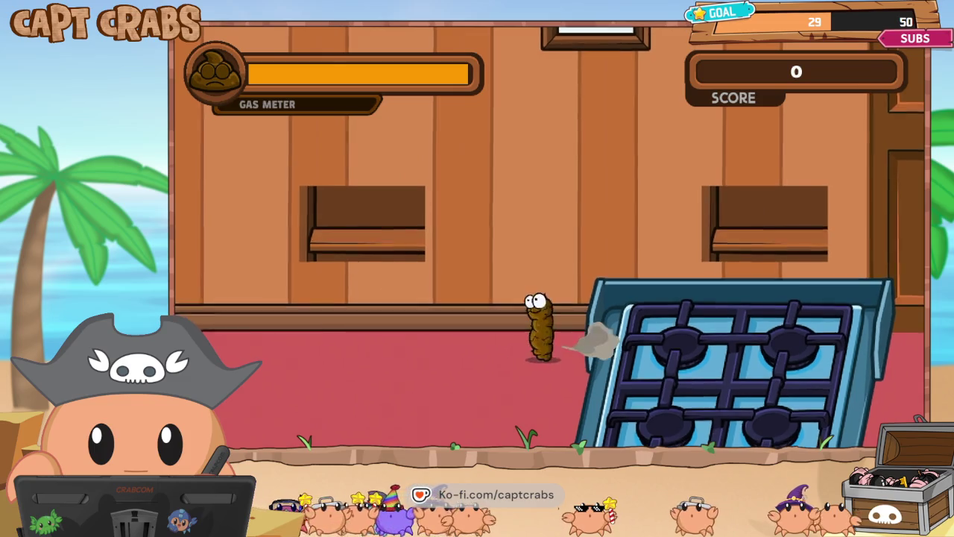
{"action": "key", "text": "Right"}
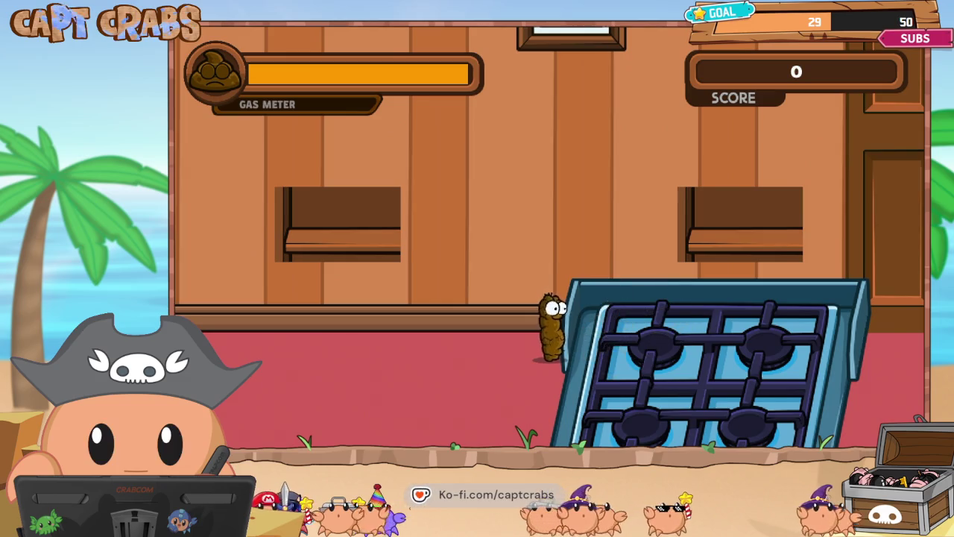
{"action": "key", "text": "Left"}
{"action": "key", "text": "Right"}
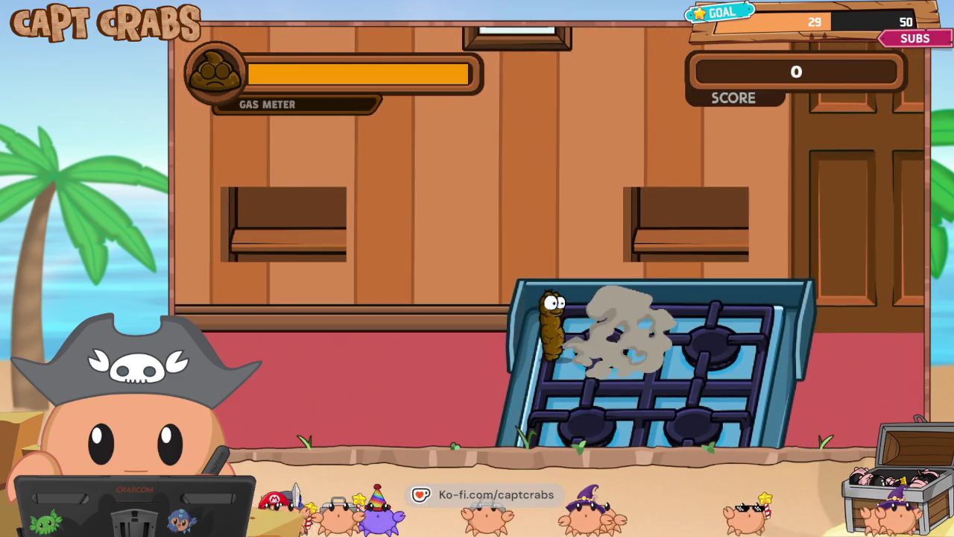
{"action": "key", "text": "Left"}
{"action": "key", "text": "Right"}
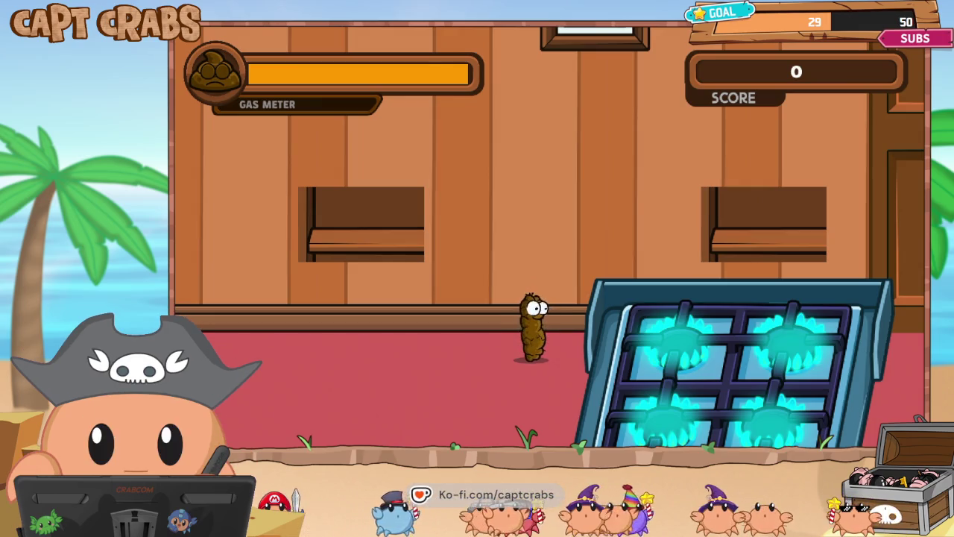
{"action": "key", "text": "Right"}
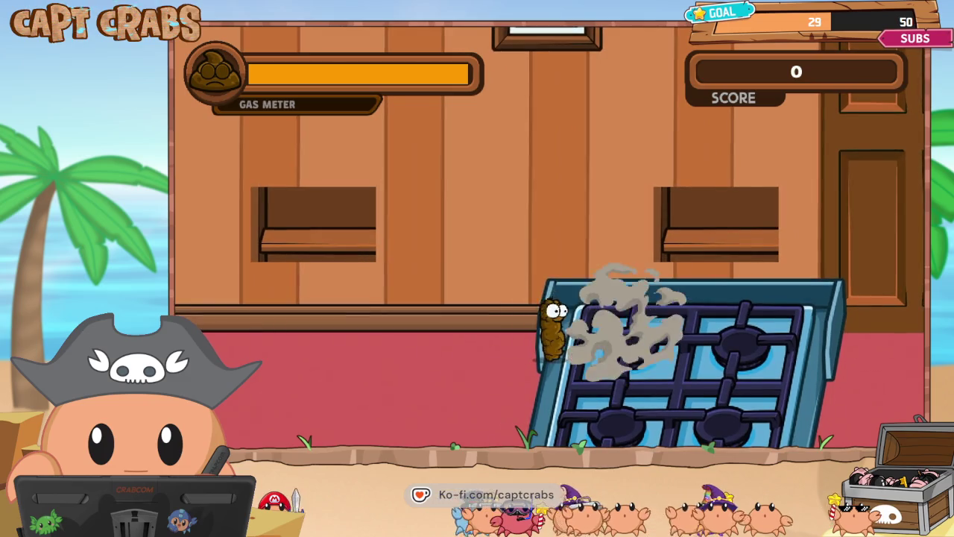
{"action": "key", "text": "Right"}
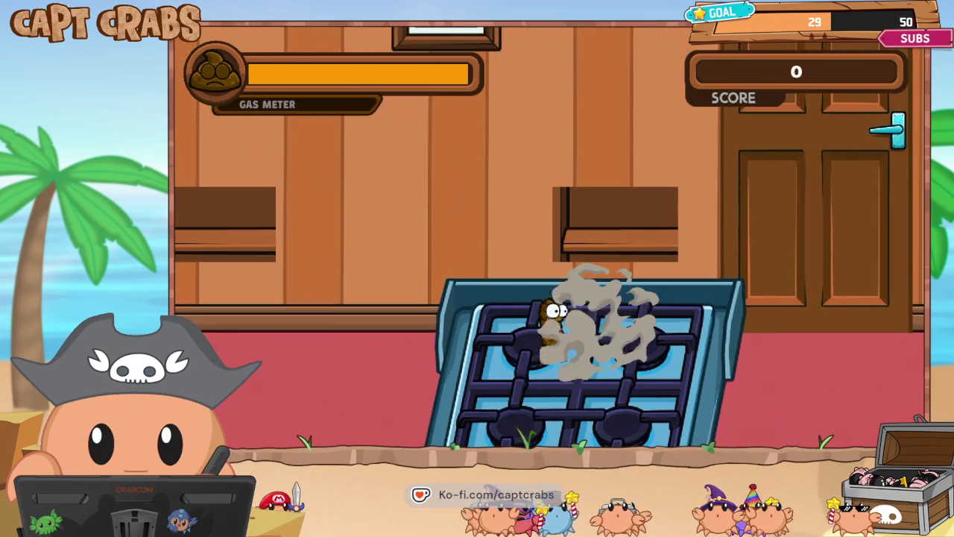
{"action": "key", "text": "Left"}
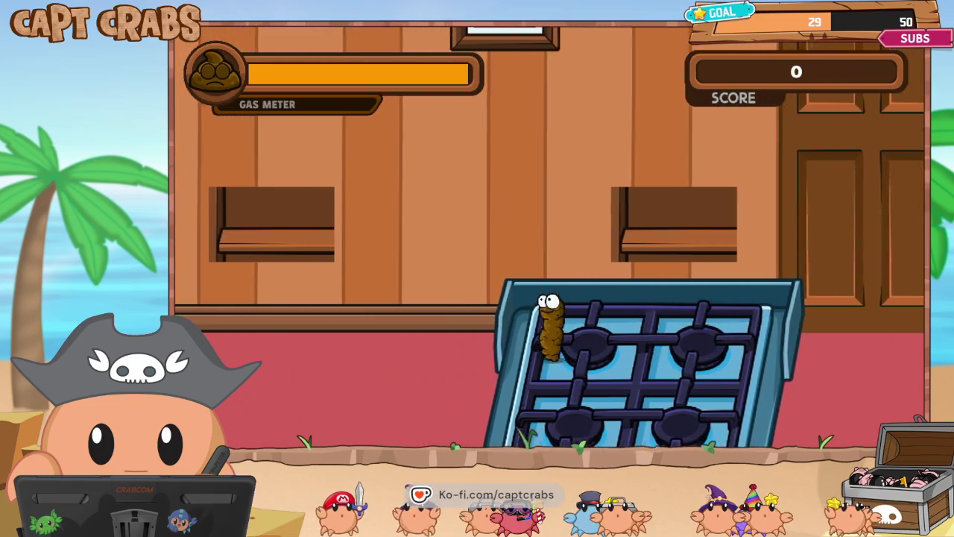
{"action": "key", "text": "Left"}
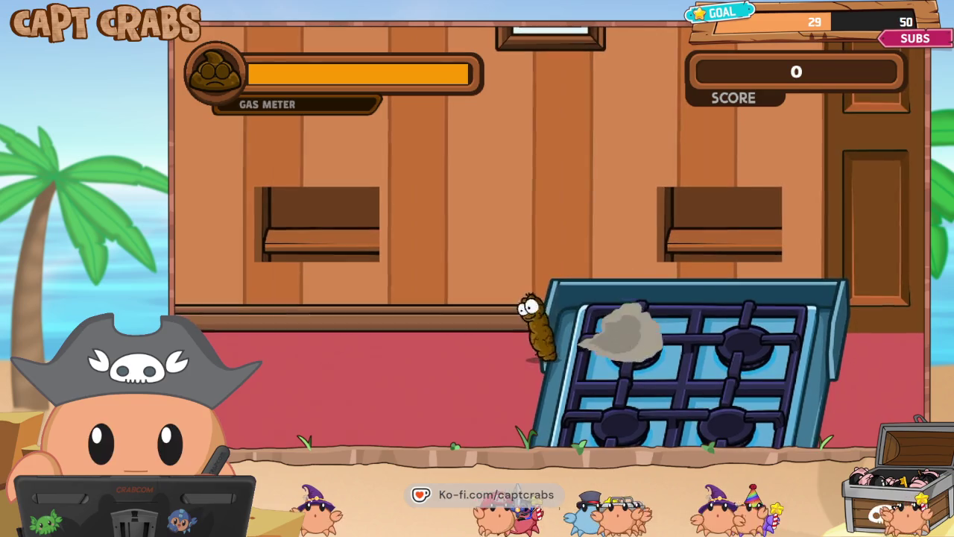
{"action": "key", "text": "Left"}
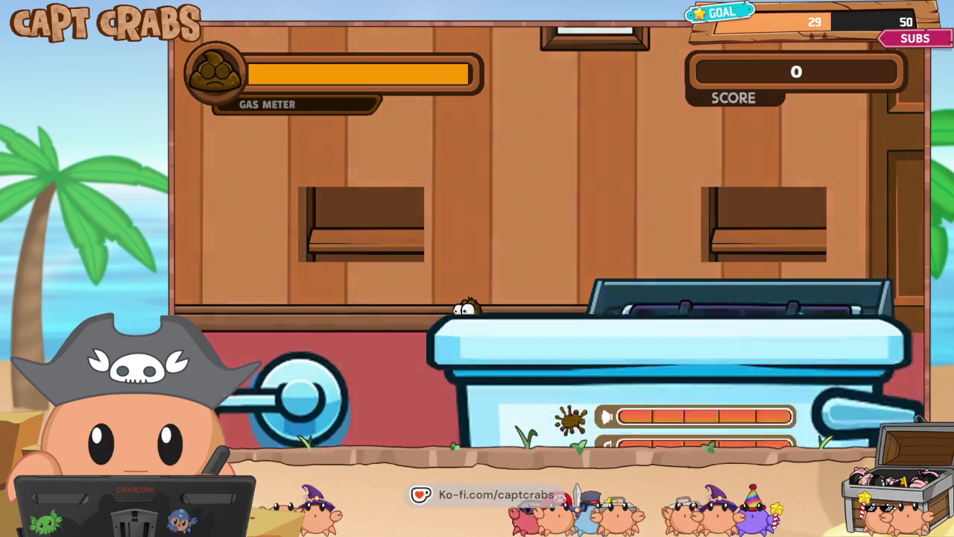
- Pause the game and exit back to the editor
{"action": "key", "text": "Escape"}
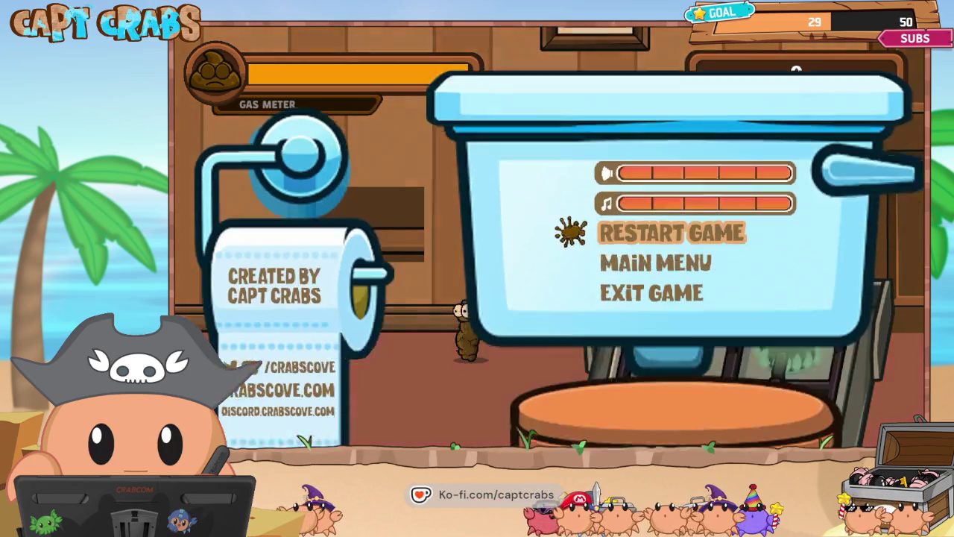
{"action": "key", "text": "Down"}
{"action": "key", "text": "Down"}
{"action": "key", "text": "Return"}
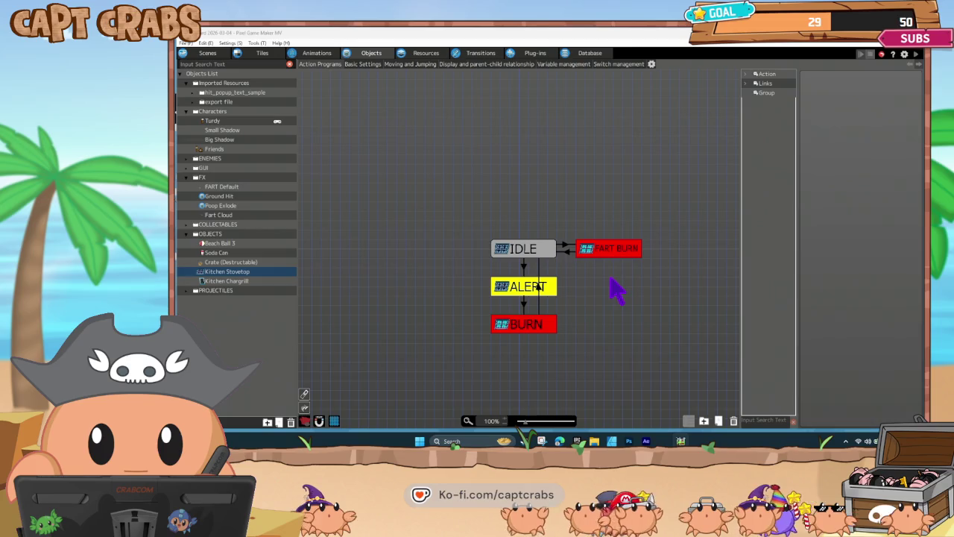
- Remove the wall contact, collision contact and attack-hit conditions from the IDLE to FART BURN link
{"action": "left_click", "coordinate": [564, 251]}
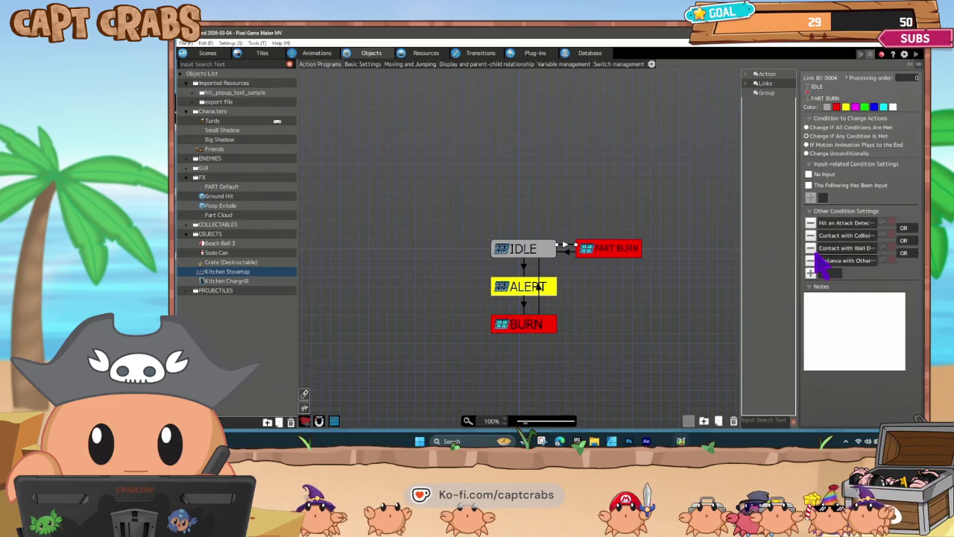
{"action": "left_click", "coordinate": [811, 247]}
{"action": "left_click", "coordinate": [811, 235]}
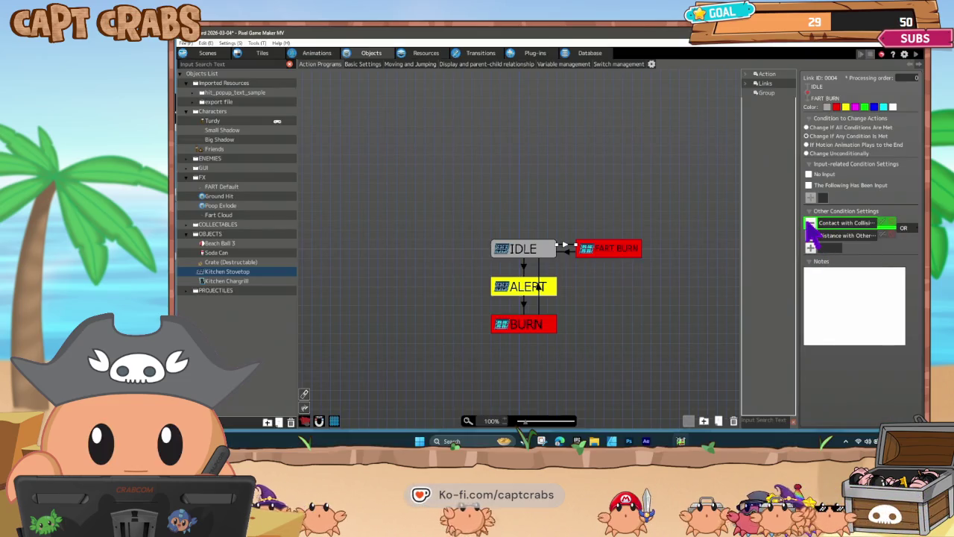
{"action": "left_click", "coordinate": [811, 222]}
- Confirm the Distance with Other Objects condition and save the project
{"action": "double_click", "coordinate": [845, 225]}
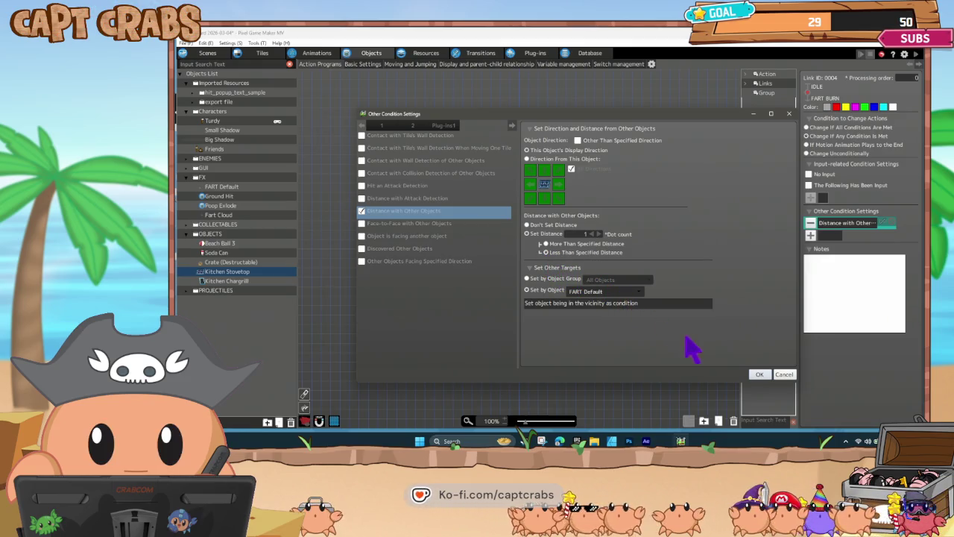
{"action": "left_click", "coordinate": [760, 374]}
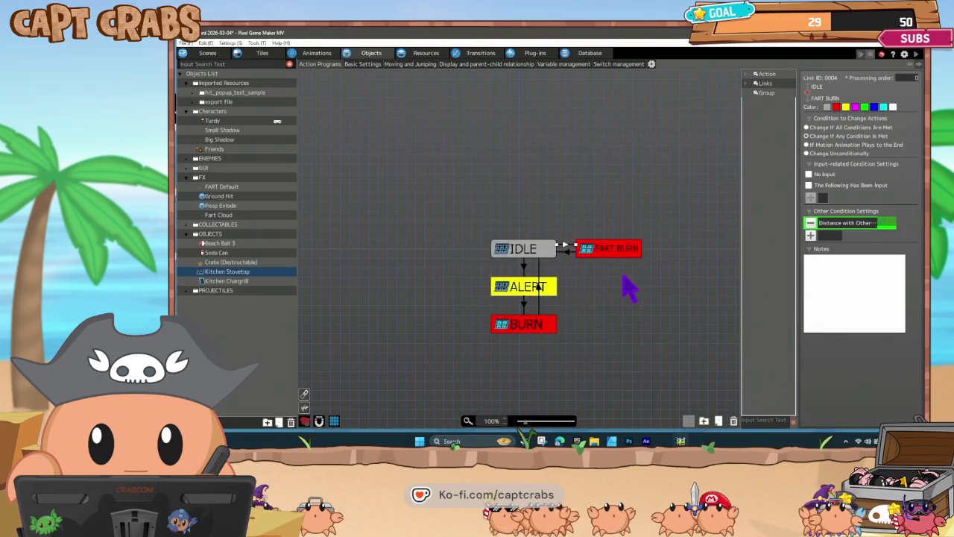
{"action": "left_click", "coordinate": [626, 278]}
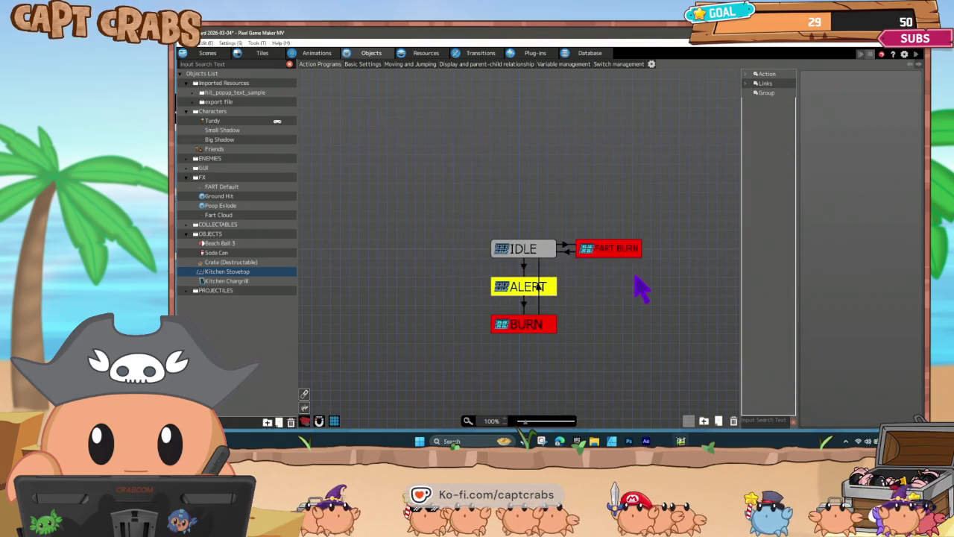
{"action": "key", "text": "ctrl+s"}
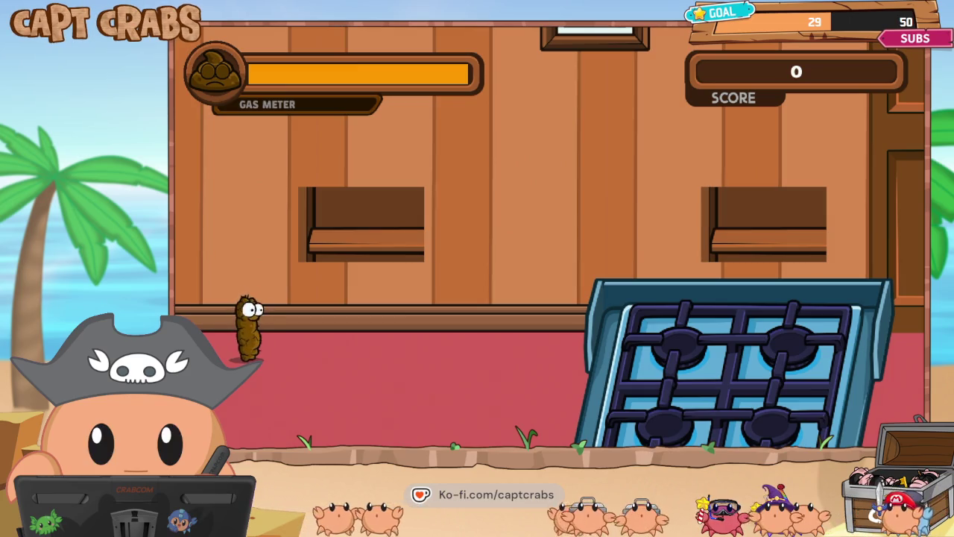
{"action": "key", "text": "Right"}
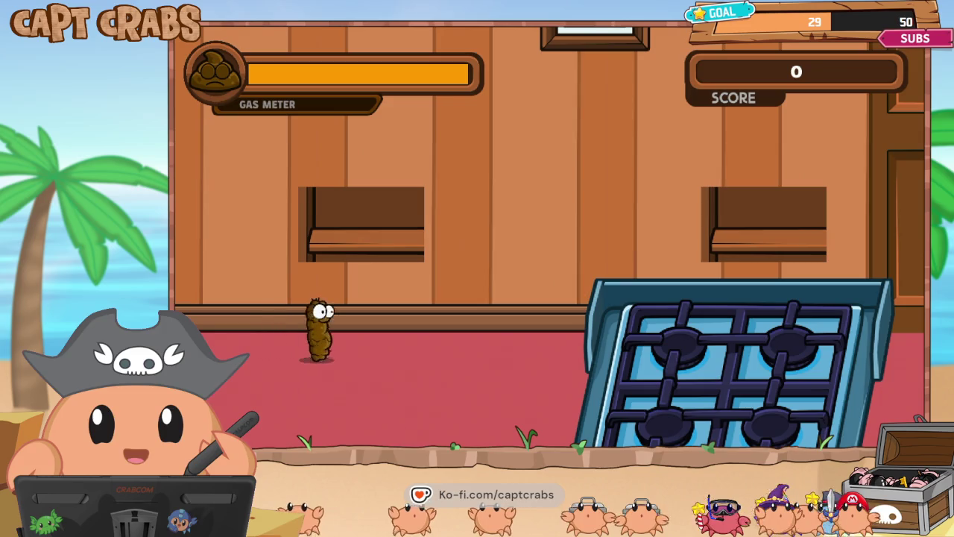
{"action": "key", "text": "Right"}
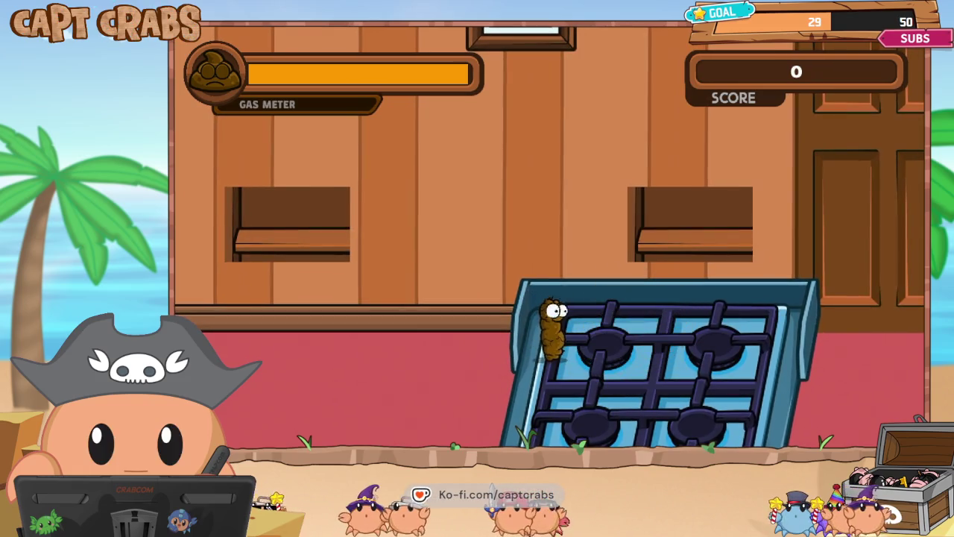
{"action": "key", "text": "Escape"}
{"action": "left_click", "coordinate": [558, 249]}
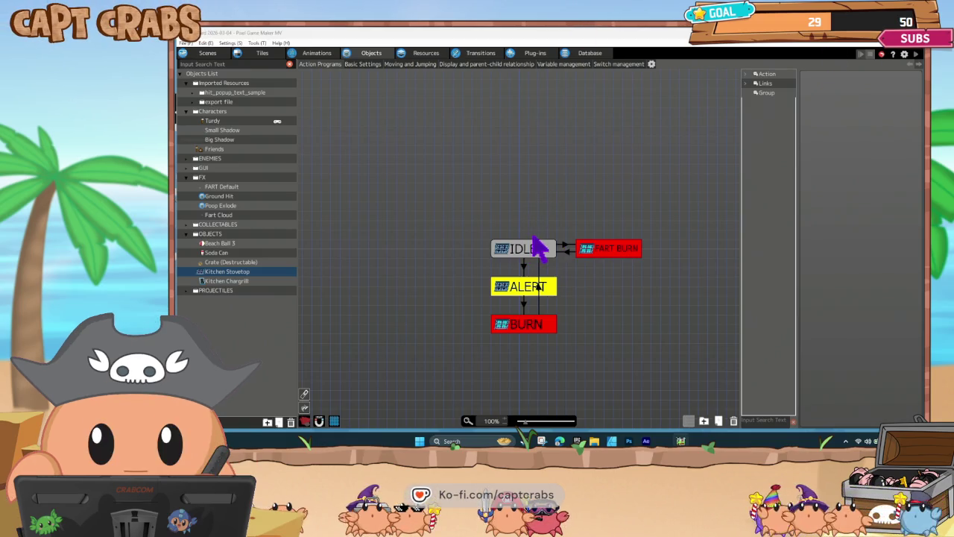
- Add a Face-to-Face with Other Objects condition targeting FART Default to the IDLE to FART BURN link
{"action": "left_click", "coordinate": [568, 247]}
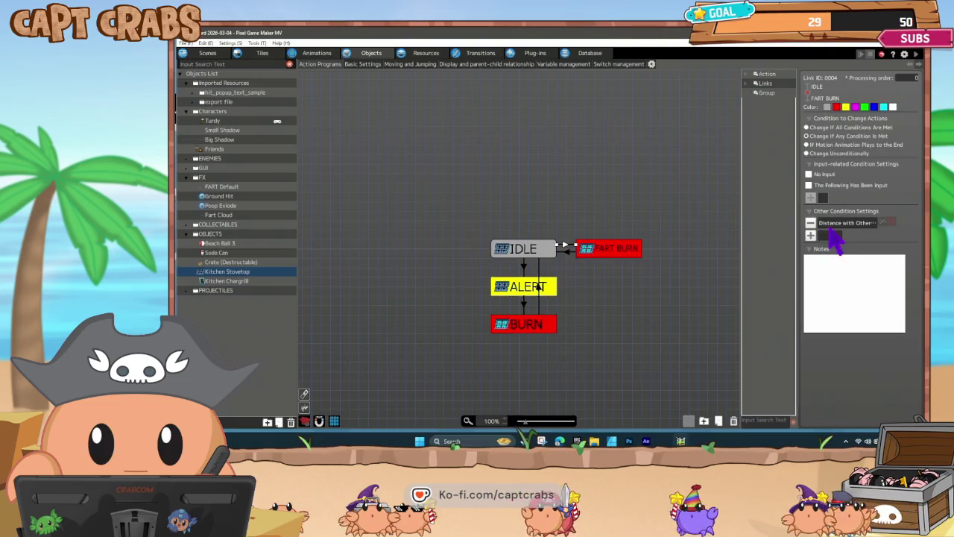
{"action": "double_click", "coordinate": [832, 225]}
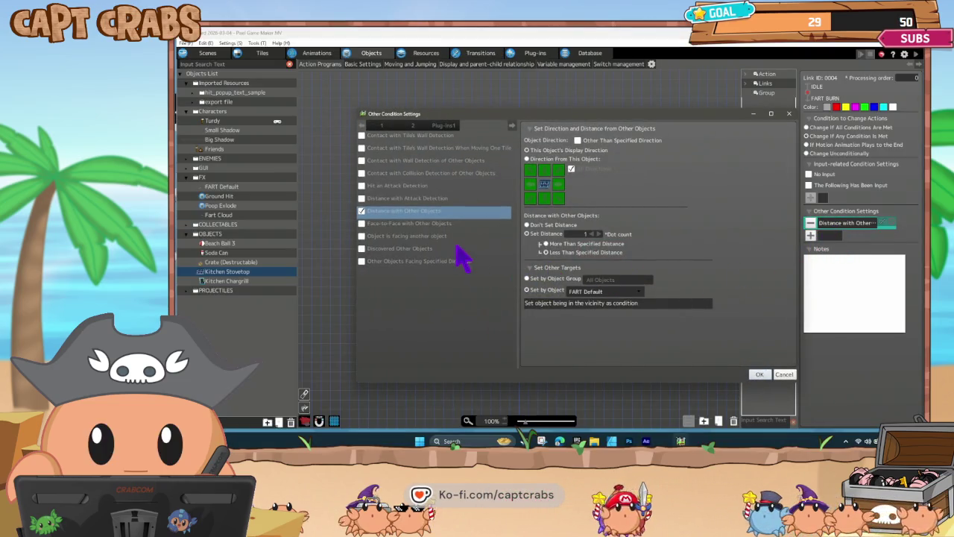
{"action": "left_click", "coordinate": [783, 374]}
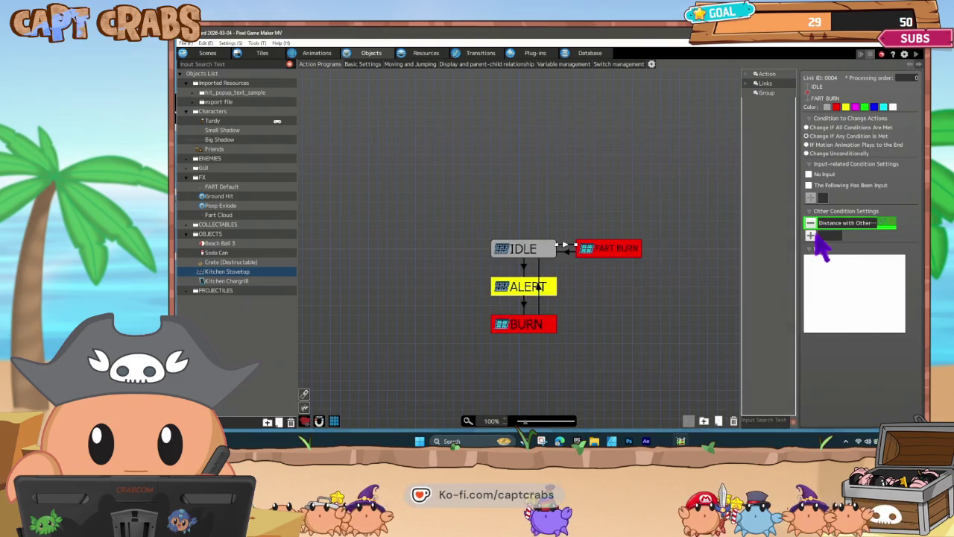
{"action": "left_click", "coordinate": [812, 237]}
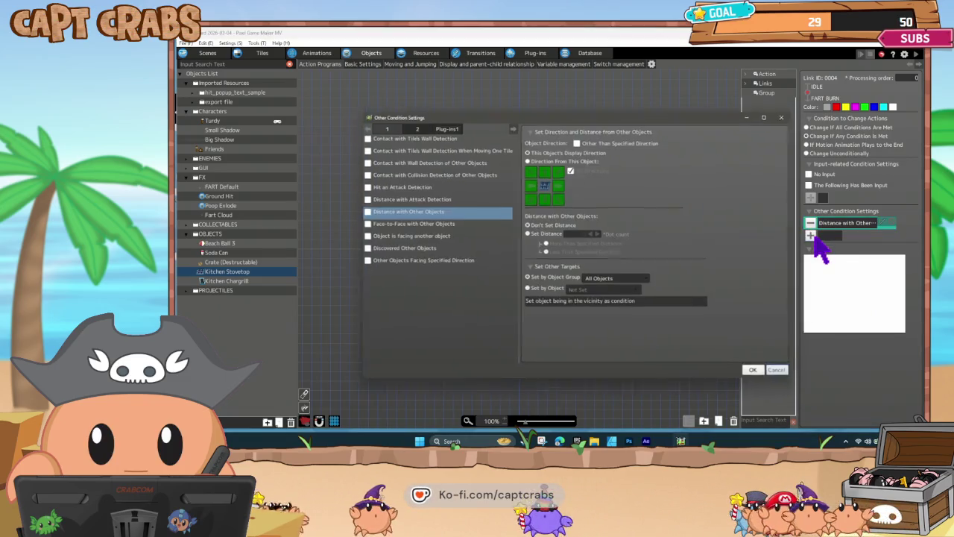
{"action": "left_click", "coordinate": [363, 224]}
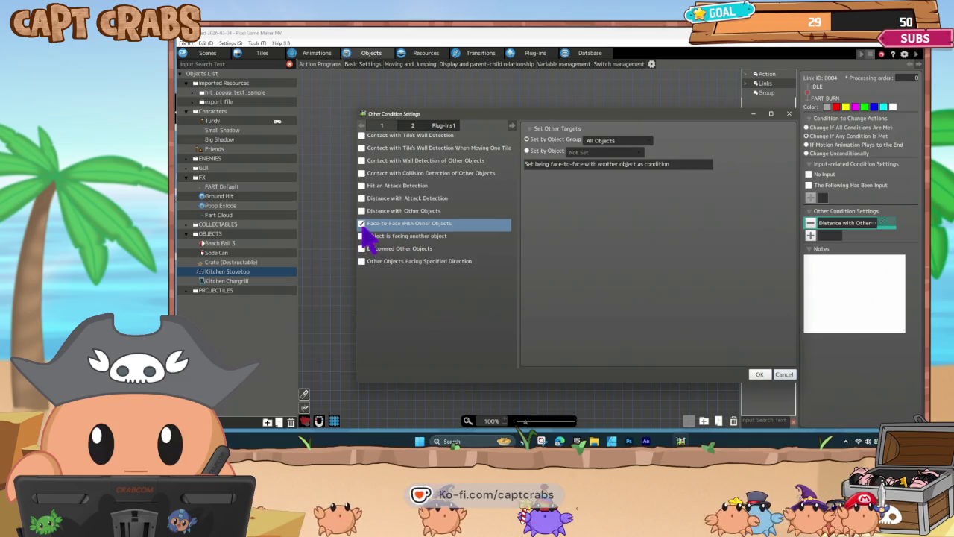
{"action": "left_click", "coordinate": [632, 141]}
{"action": "left_click", "coordinate": [628, 149]}
{"action": "left_click", "coordinate": [602, 152]}
{"action": "left_click", "coordinate": [603, 152]}
{"action": "mouse_move", "coordinate": [631, 222]}
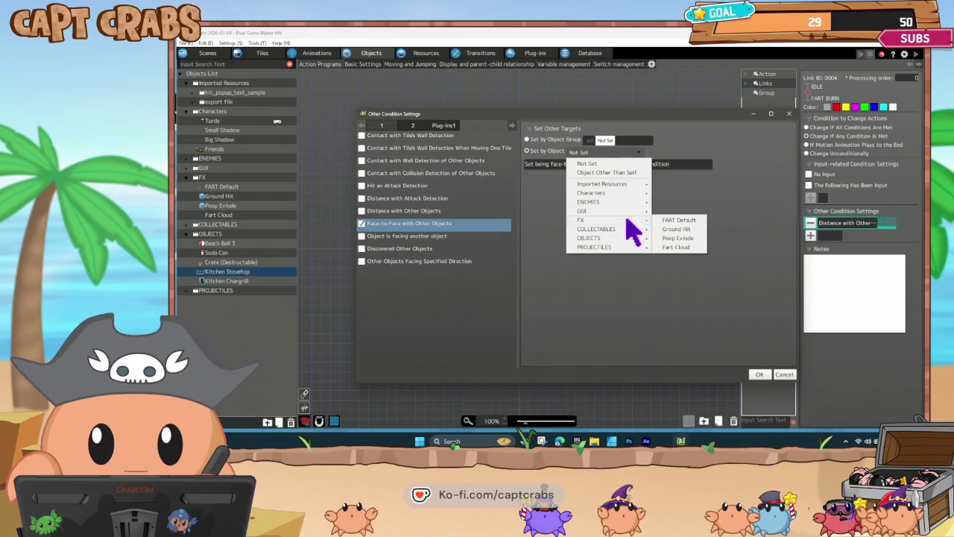
{"action": "left_click", "coordinate": [678, 221]}
{"action": "left_click", "coordinate": [758, 375]}
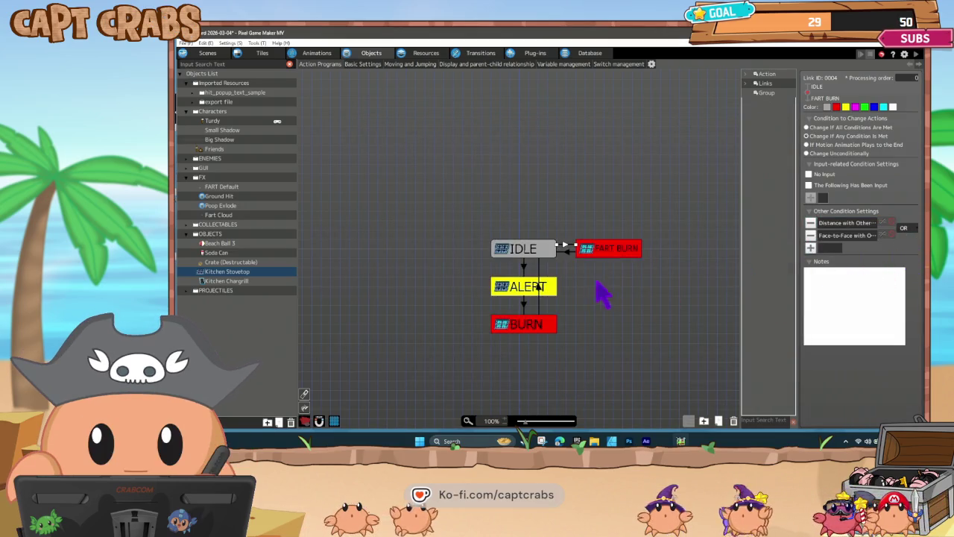
- Remove the Face-to-Face condition and start a Discovered Other Objects condition instead
{"action": "double_click", "coordinate": [863, 235]}
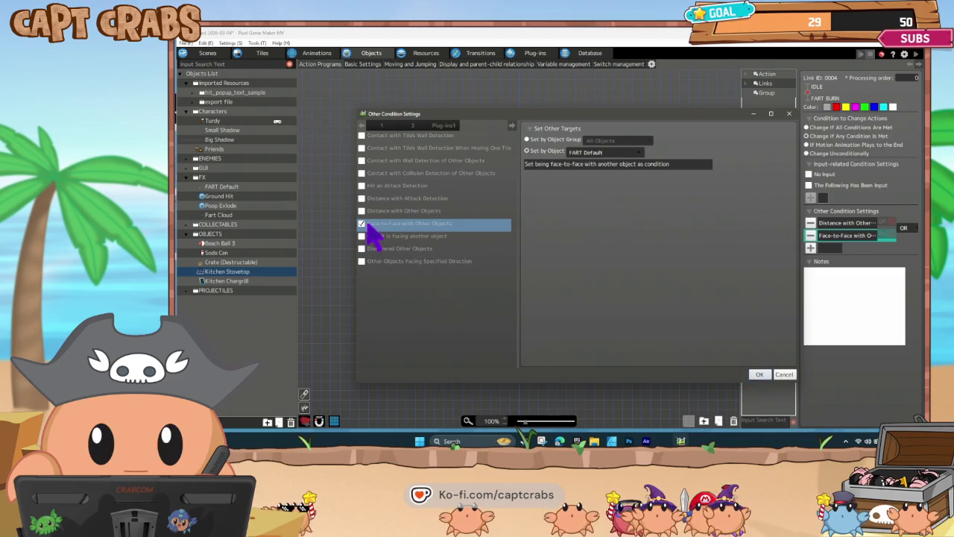
{"action": "left_click", "coordinate": [784, 373]}
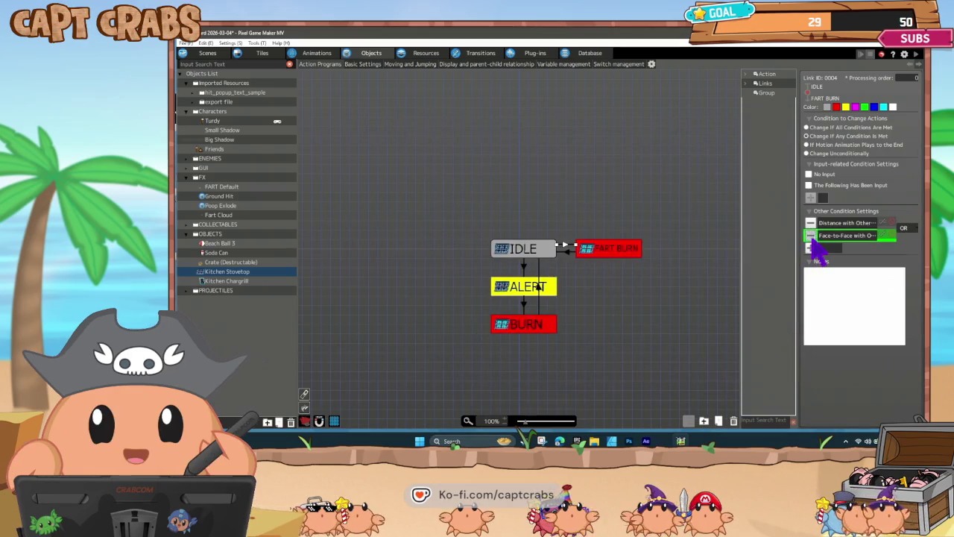
{"action": "left_click", "coordinate": [811, 236]}
{"action": "left_click", "coordinate": [810, 235]}
{"action": "left_click", "coordinate": [394, 249]}
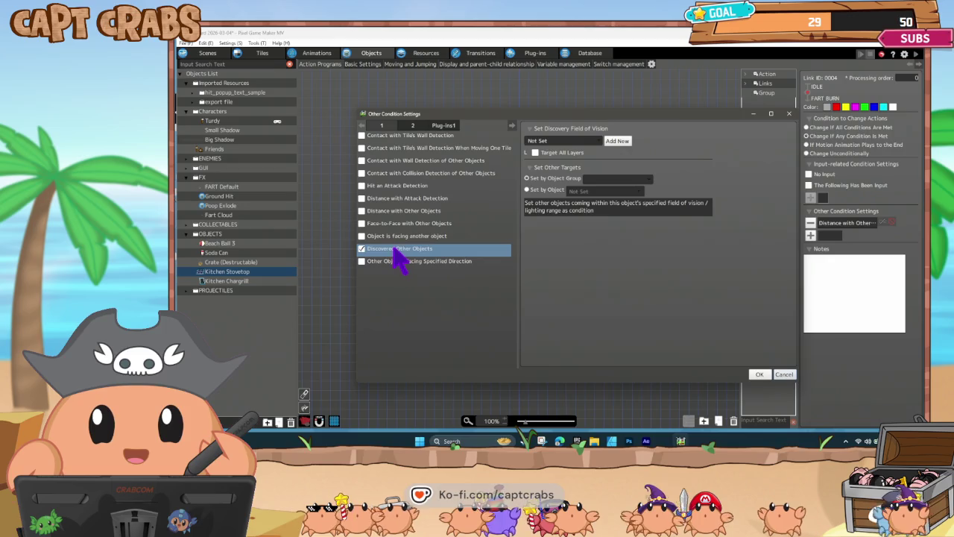
- Create a new field of vision, target Ground Hit for Discovered Other Objects, and confirm the link's conditions
{"action": "left_click", "coordinate": [618, 141]}
{"action": "left_click", "coordinate": [604, 270]}
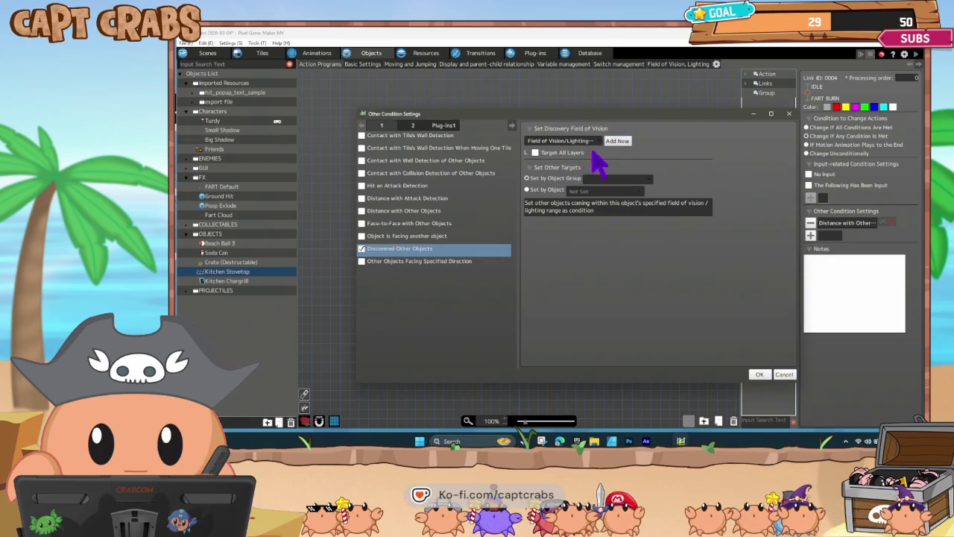
{"action": "left_click", "coordinate": [589, 191]}
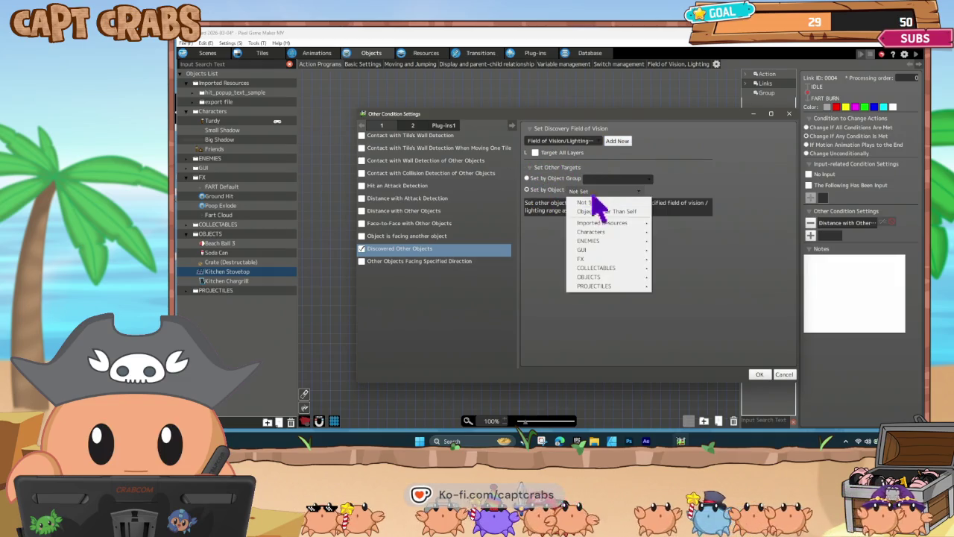
{"action": "mouse_move", "coordinate": [627, 252]}
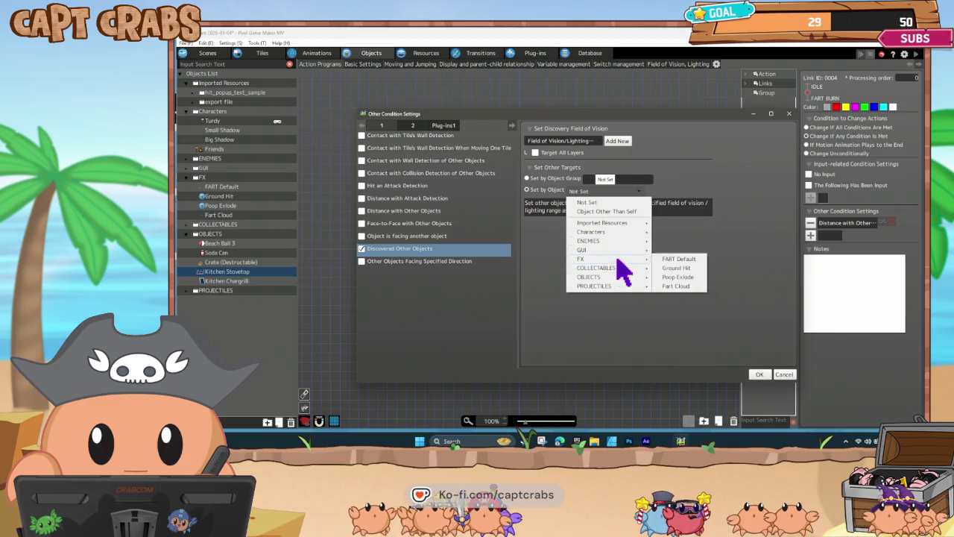
{"action": "left_click", "coordinate": [676, 270]}
{"action": "left_click", "coordinate": [760, 375]}
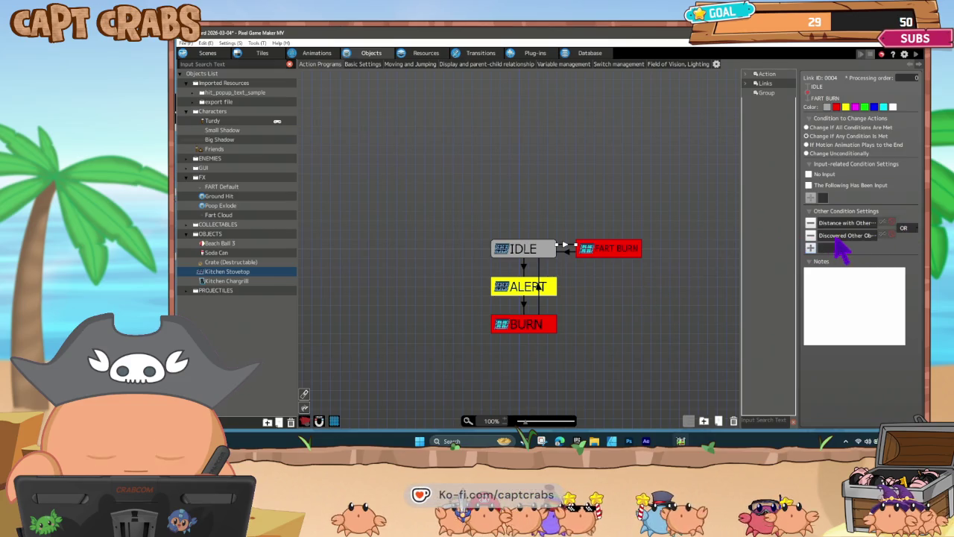
{"action": "double_click", "coordinate": [841, 224]}
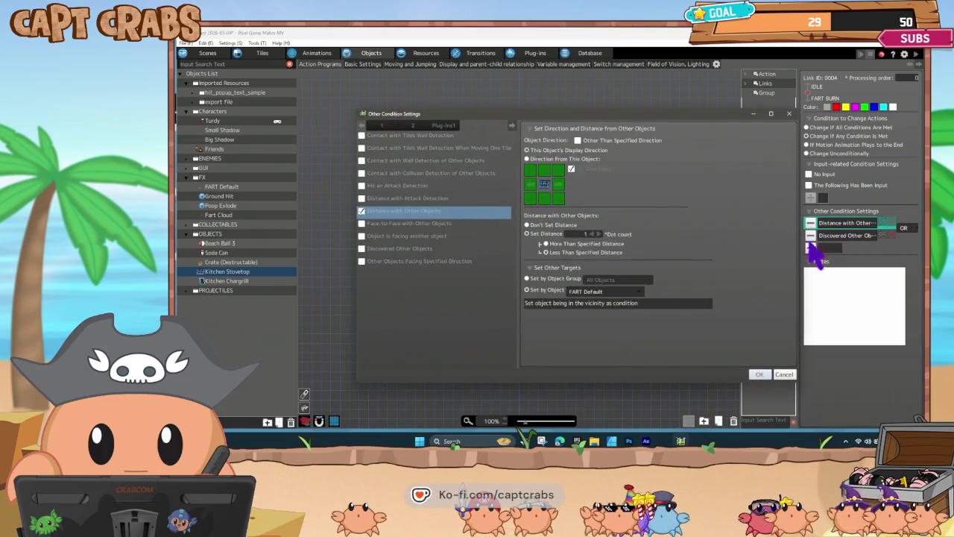
{"action": "left_click", "coordinate": [762, 374]}
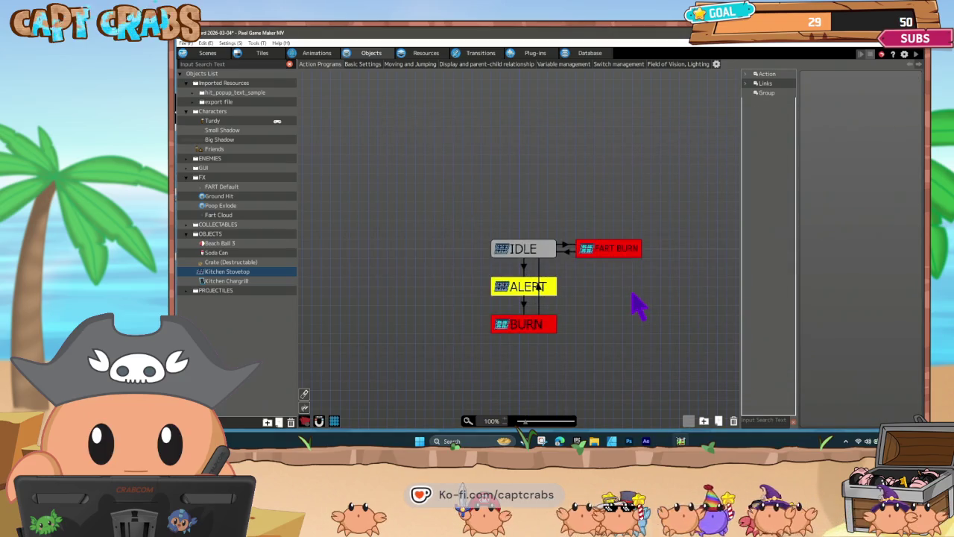
{"action": "key", "text": "ctrl+s"}
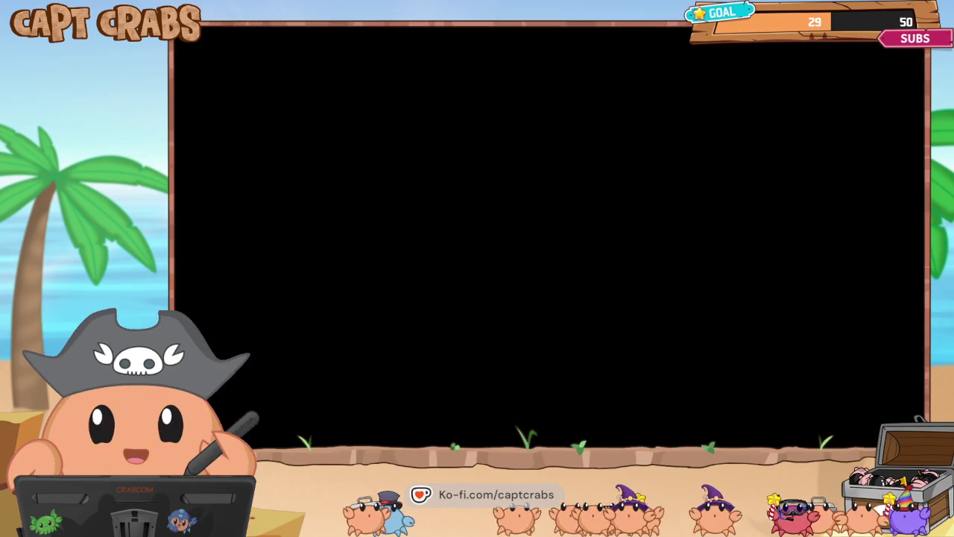
{"action": "key", "text": "Right"}
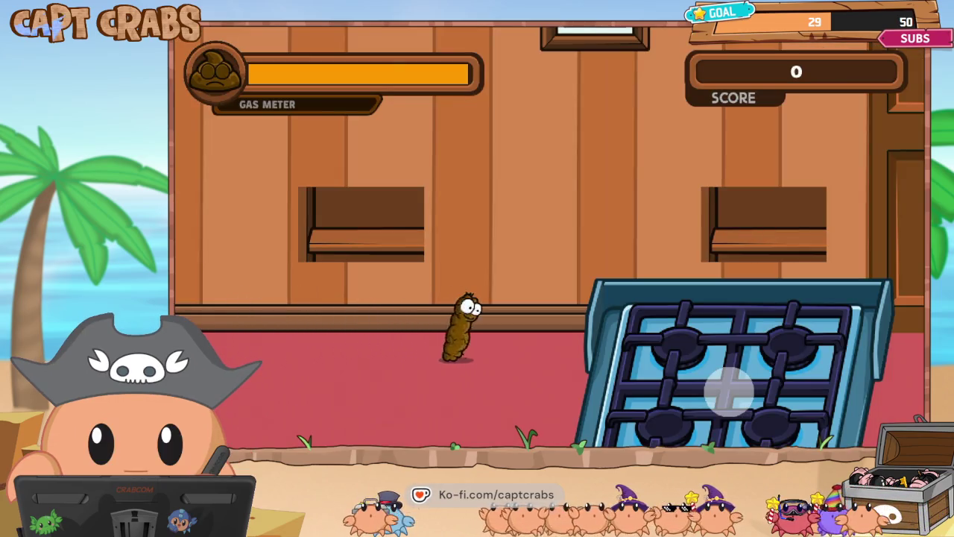
{"action": "key", "text": "Right"}
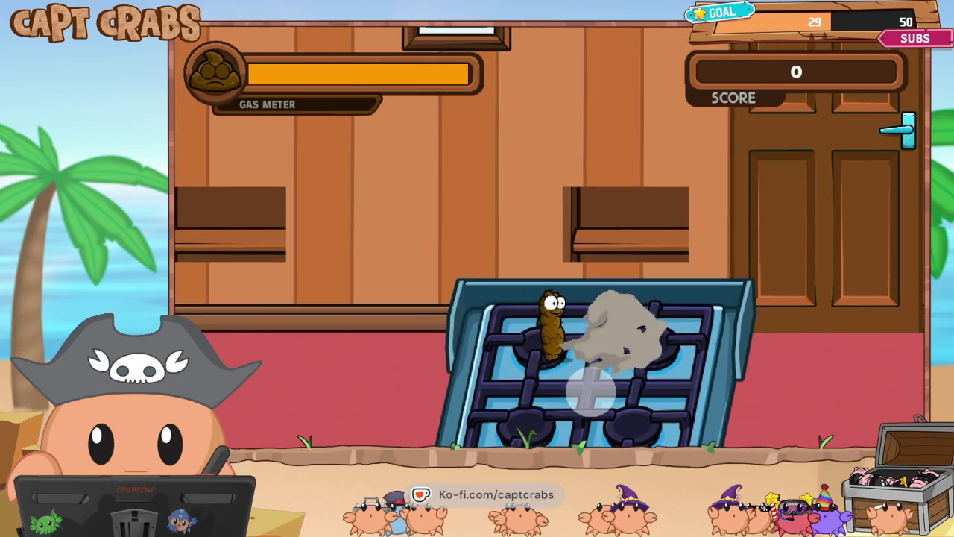
{"action": "key", "text": "Left"}
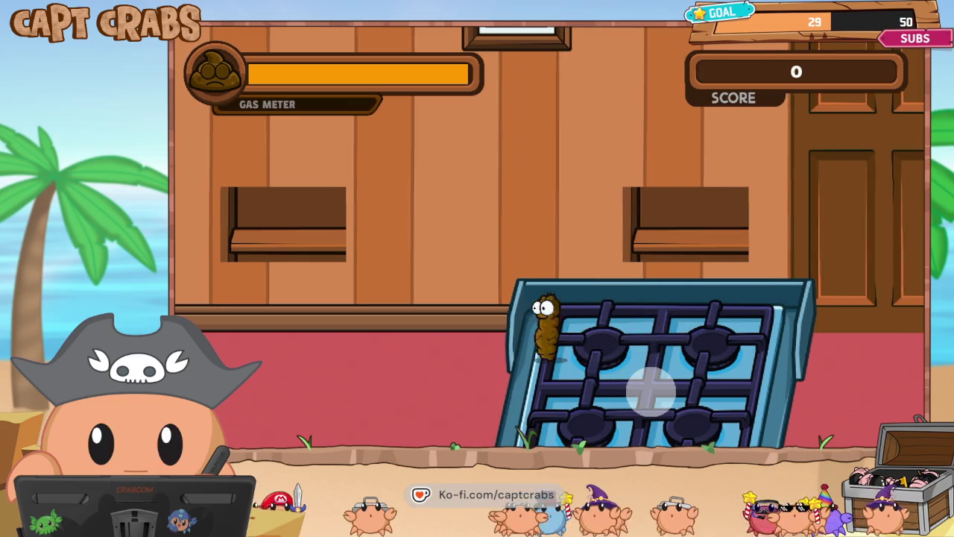
{"action": "key", "text": "Left"}
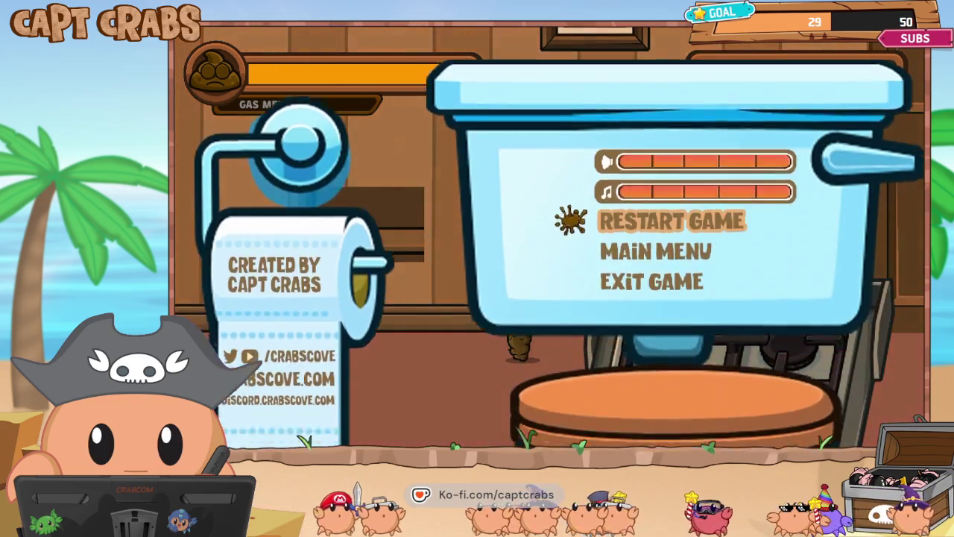
{"action": "left_click", "coordinate": [649, 279]}
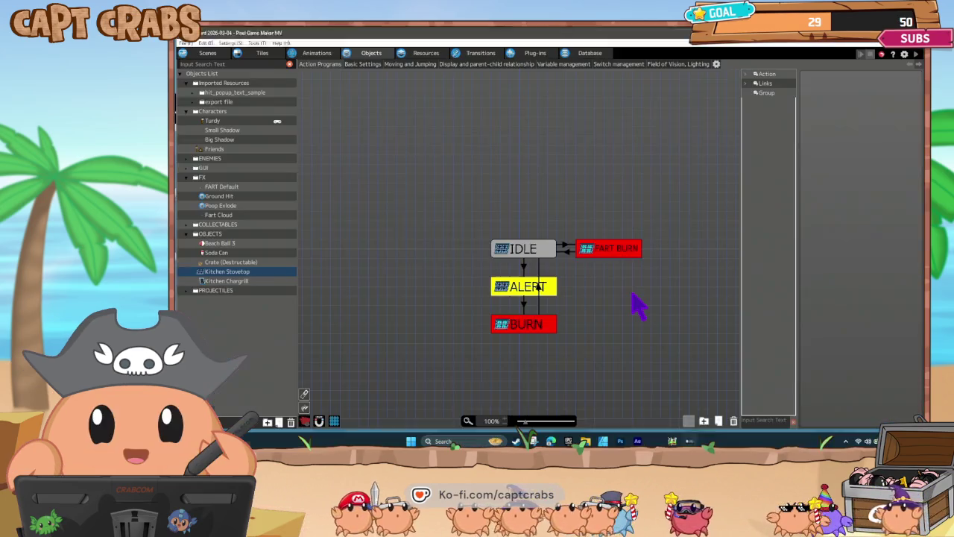
- Rename the field of vision entry to Fart Field, set Scale X and Y to 400, and playtest
{"action": "left_click", "coordinate": [673, 64]}
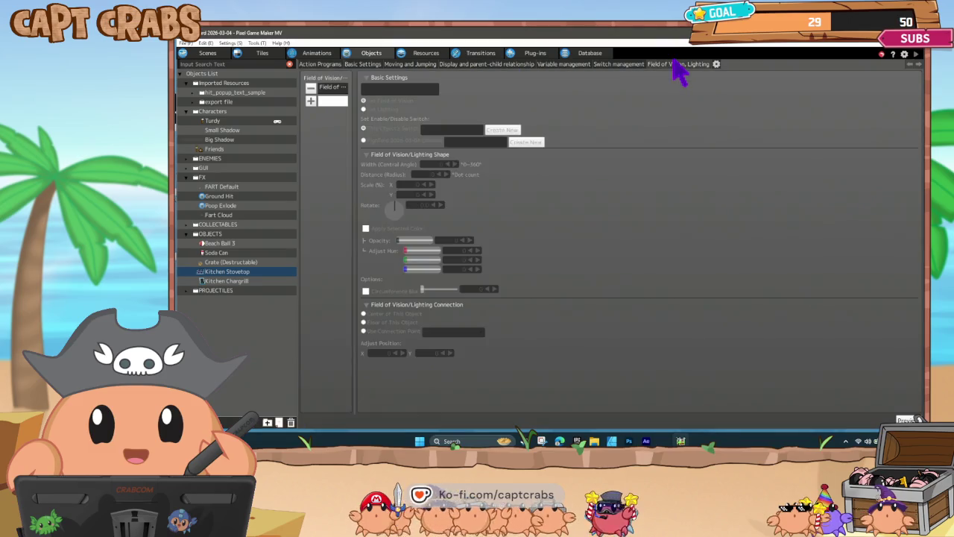
{"action": "left_click", "coordinate": [334, 93]}
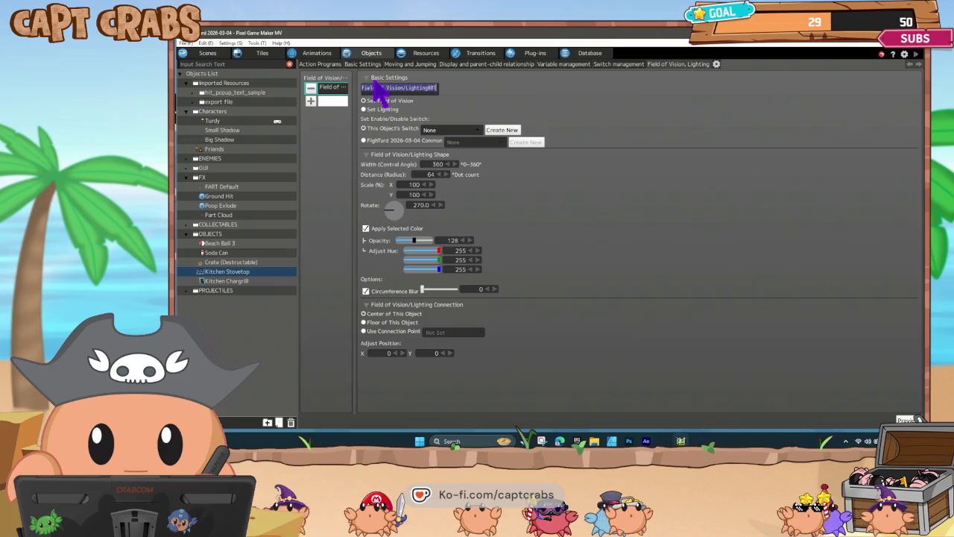
{"action": "type", "text": "art Field"}
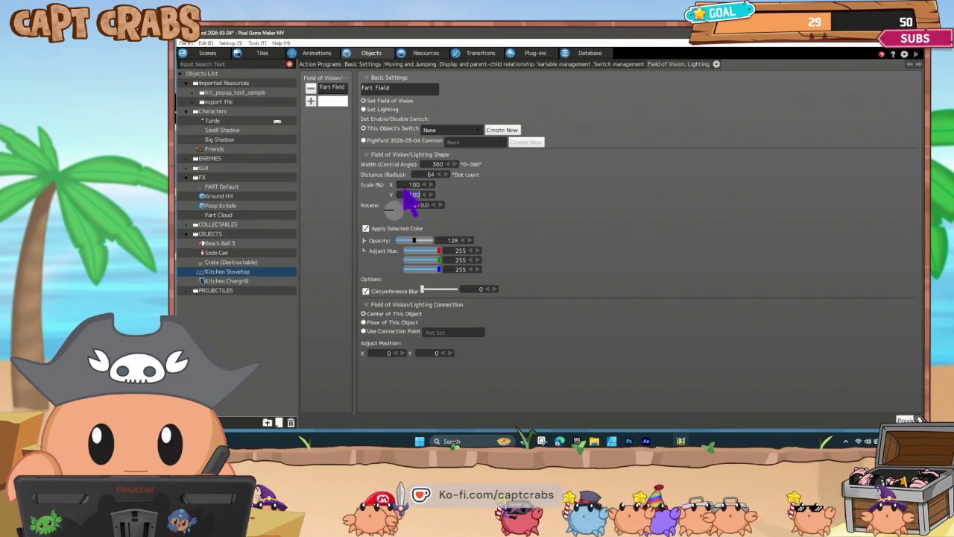
{"action": "type", "text": "400"}
{"action": "key", "text": "Return"}
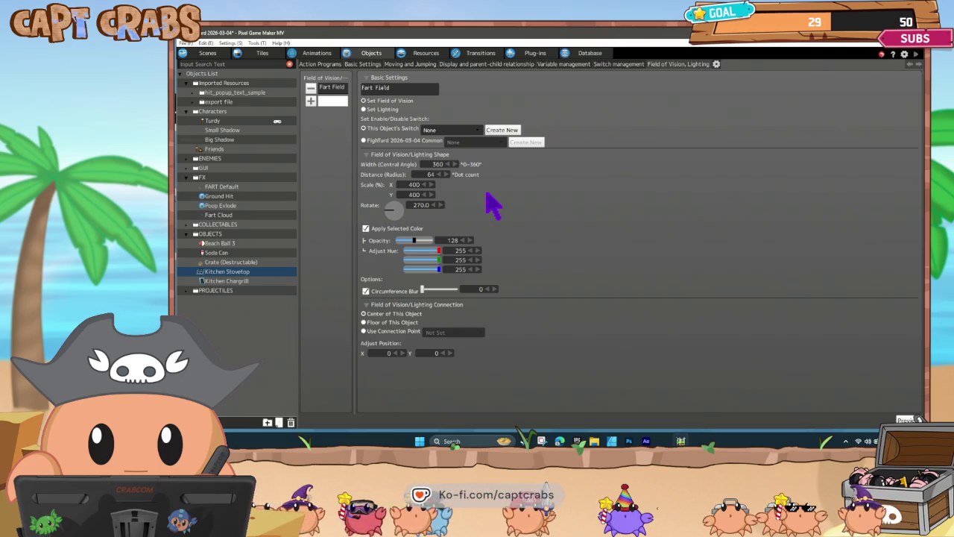
{"action": "key", "text": "ctrl+s"}
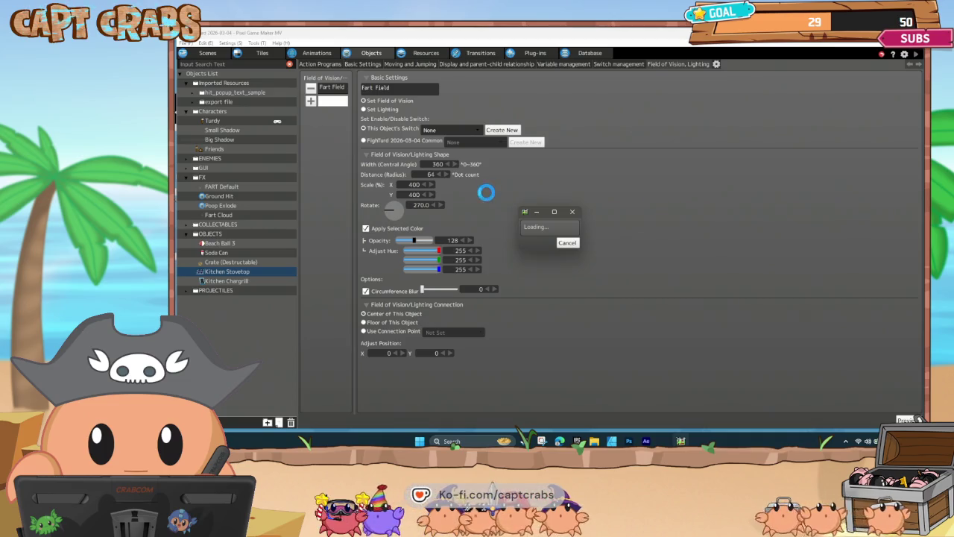
{"action": "key", "text": "Right"}
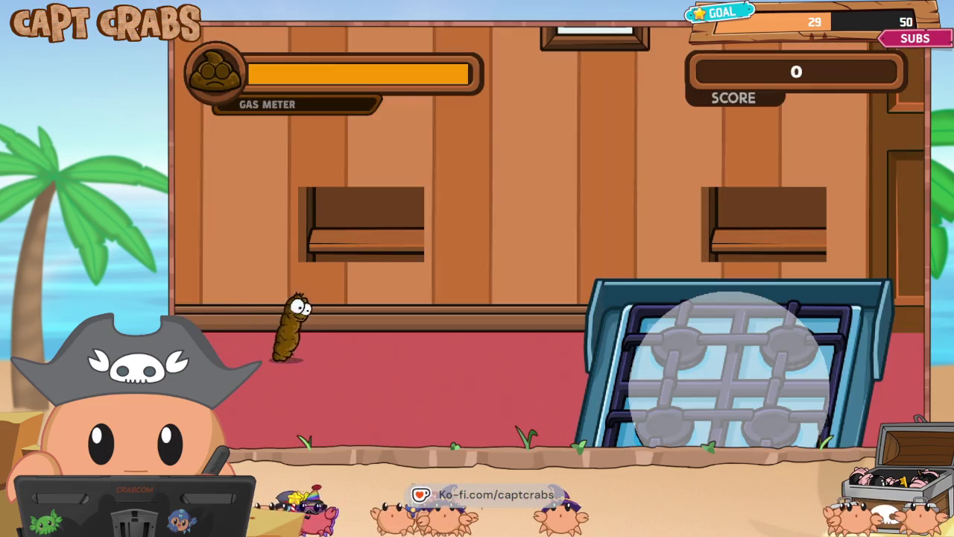
{"action": "key", "text": "Right"}
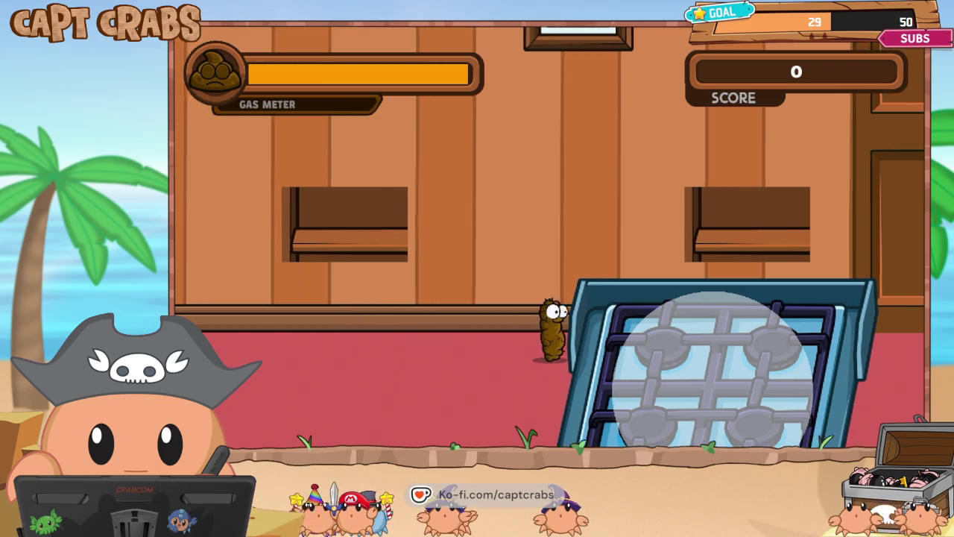
{"action": "key", "text": "Right"}
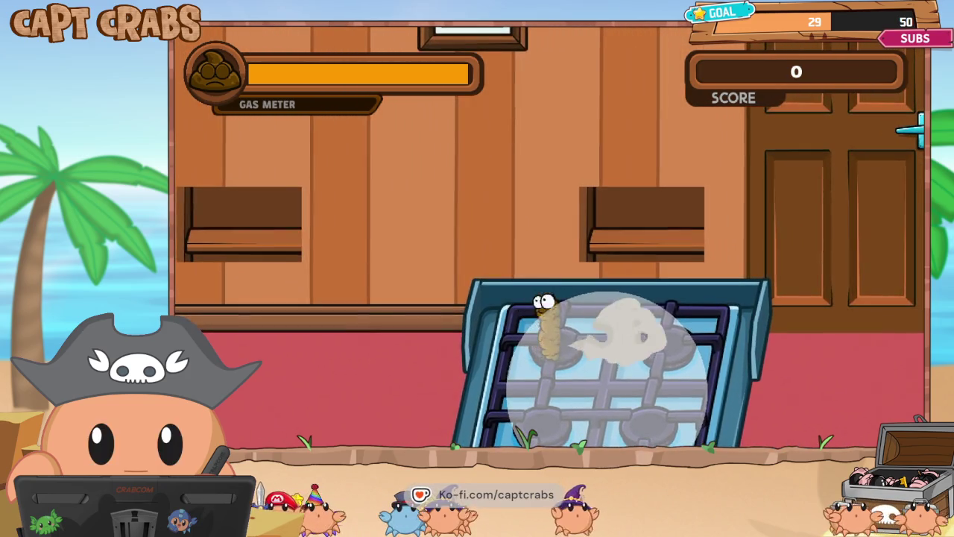
{"action": "key", "text": "Right"}
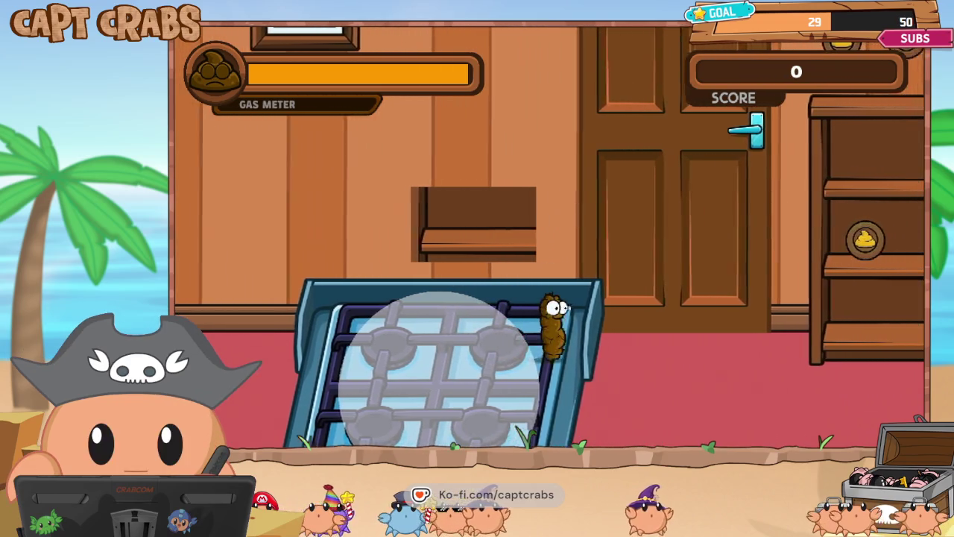
{"action": "key", "text": "Left"}
{"action": "key", "text": "Left"}
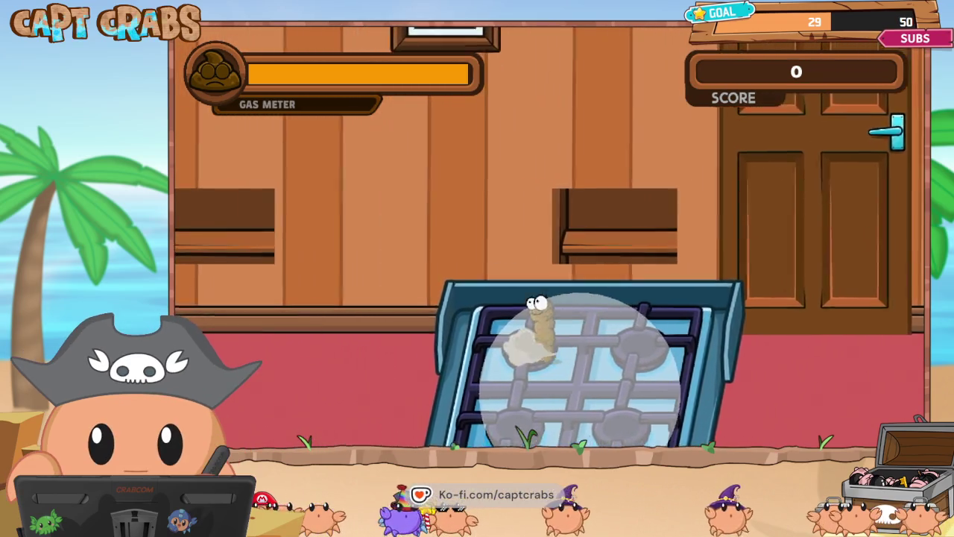
{"action": "key", "text": "Left"}
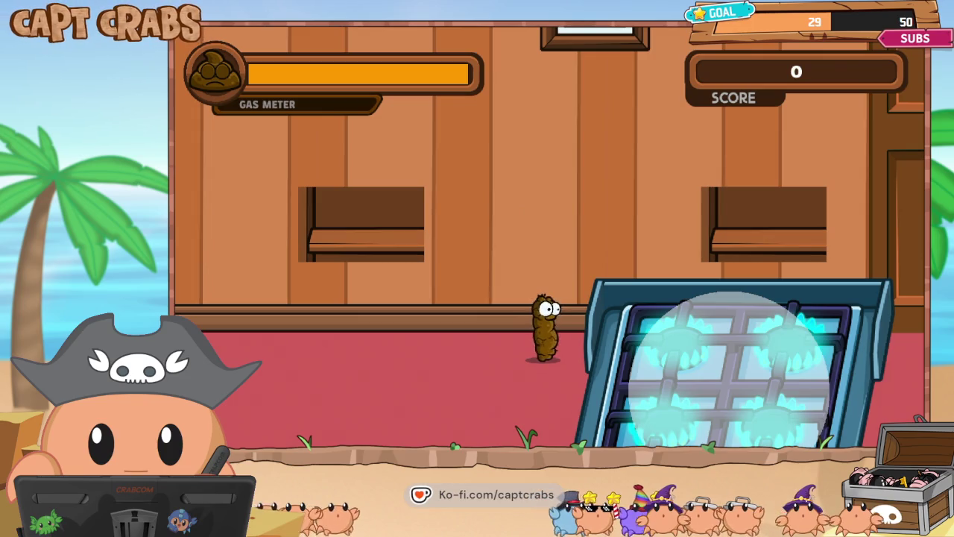
{"action": "key", "text": "Right"}
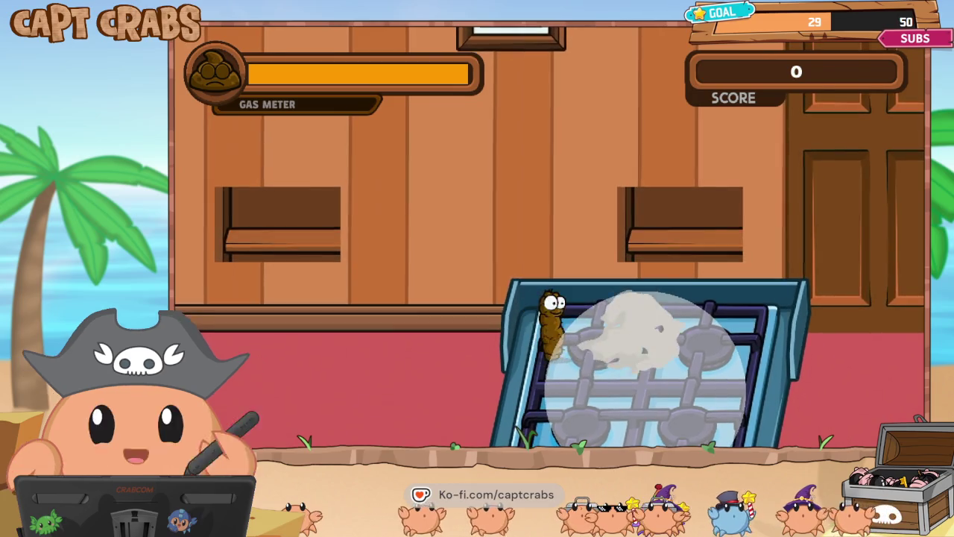
{"action": "key", "text": "Right"}
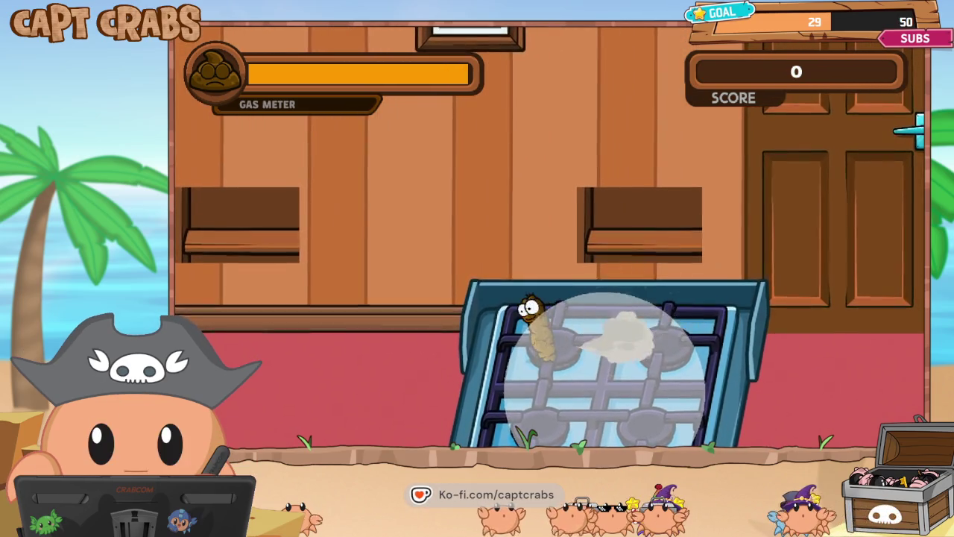
{"action": "key", "text": "Right"}
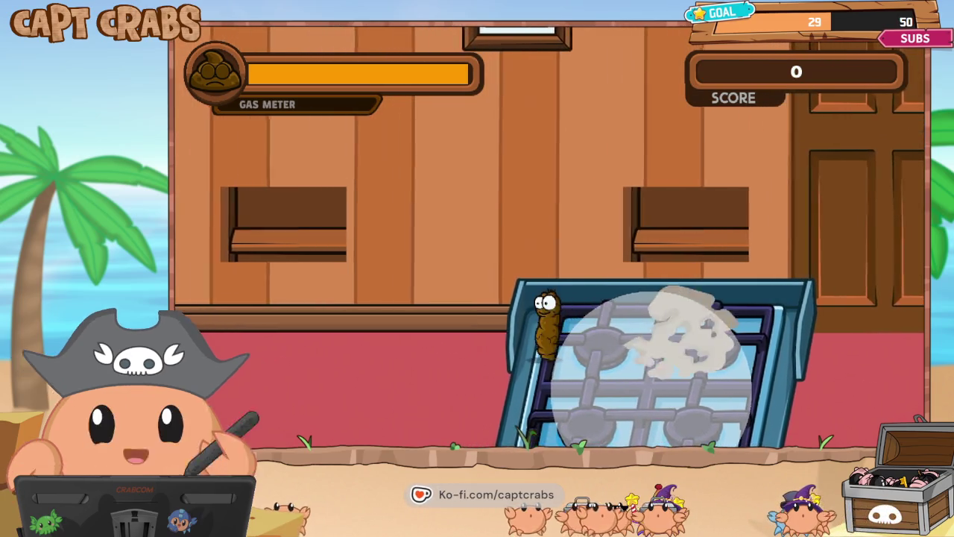
{"action": "key", "text": "Left"}
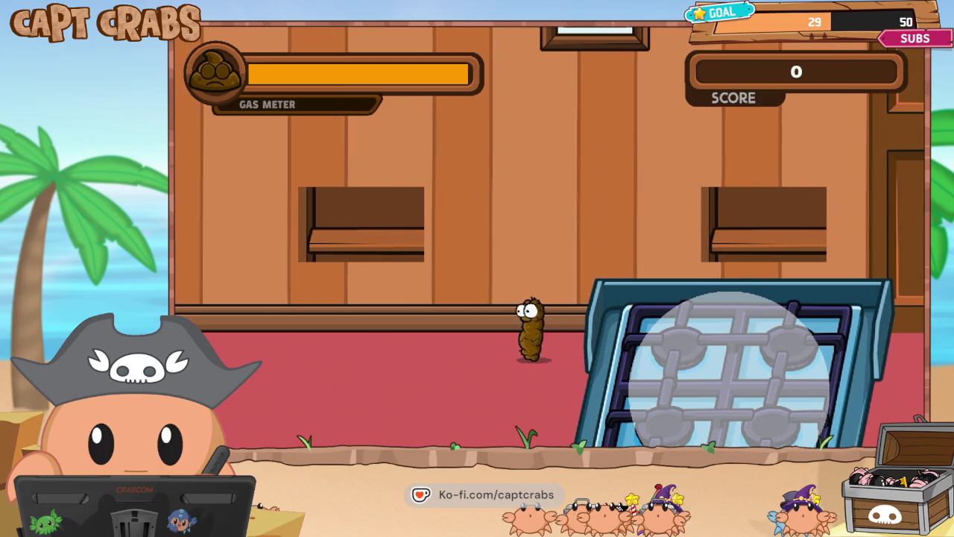
{"action": "key", "text": "Escape"}
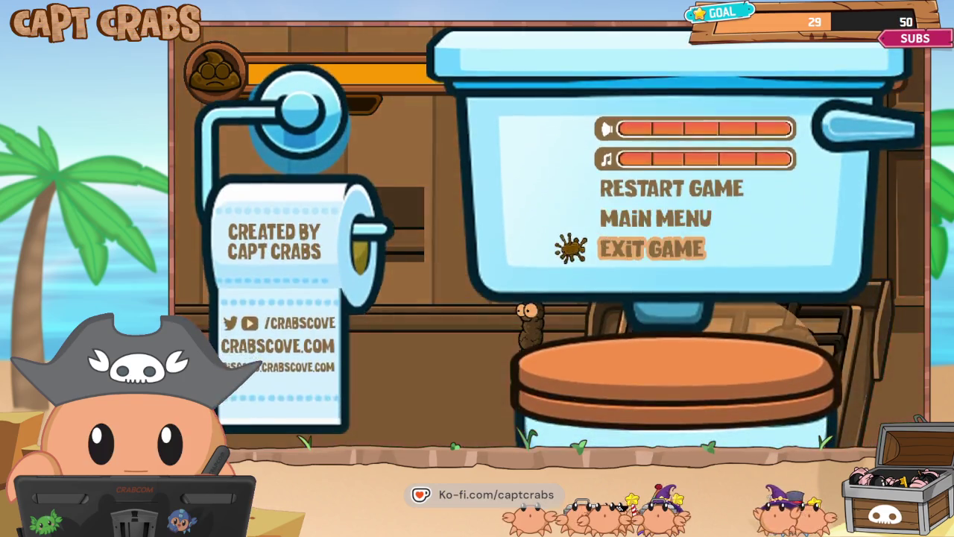
{"action": "key", "text": "Return"}
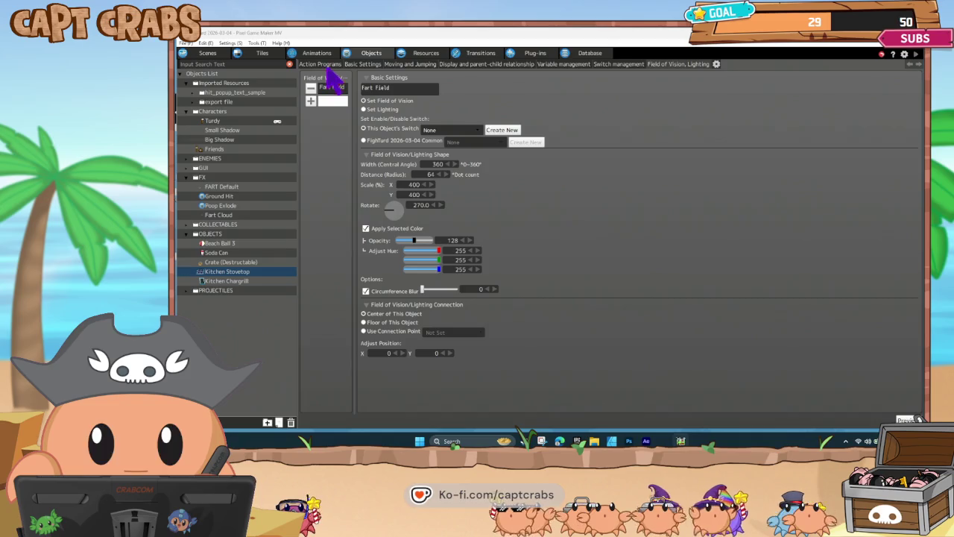
- Change the Fart Field scale to 450% X and 500% Y, then go back to Action Programs
{"action": "left_click_drag", "start_coordinate": [407, 184], "coordinate": [423, 185]}
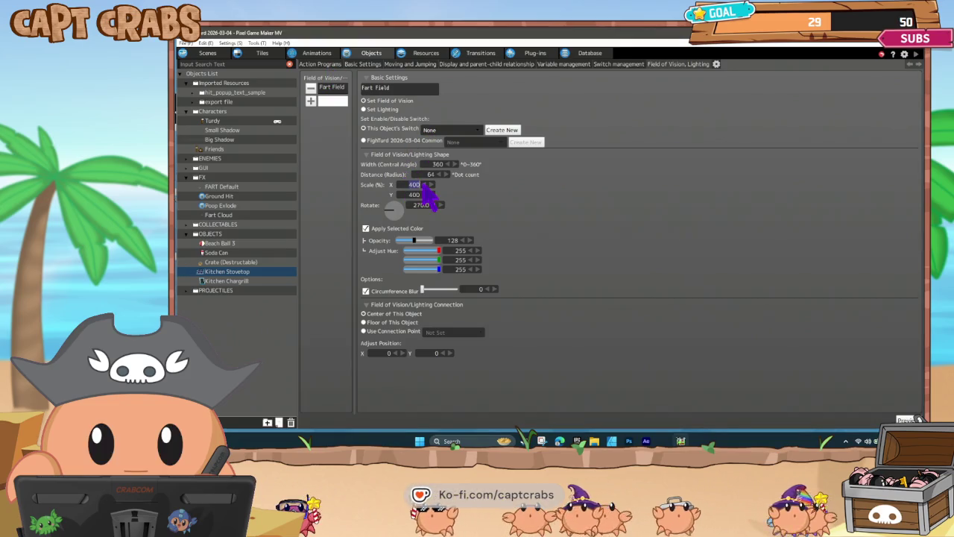
{"action": "key", "text": "shift+Tab"}
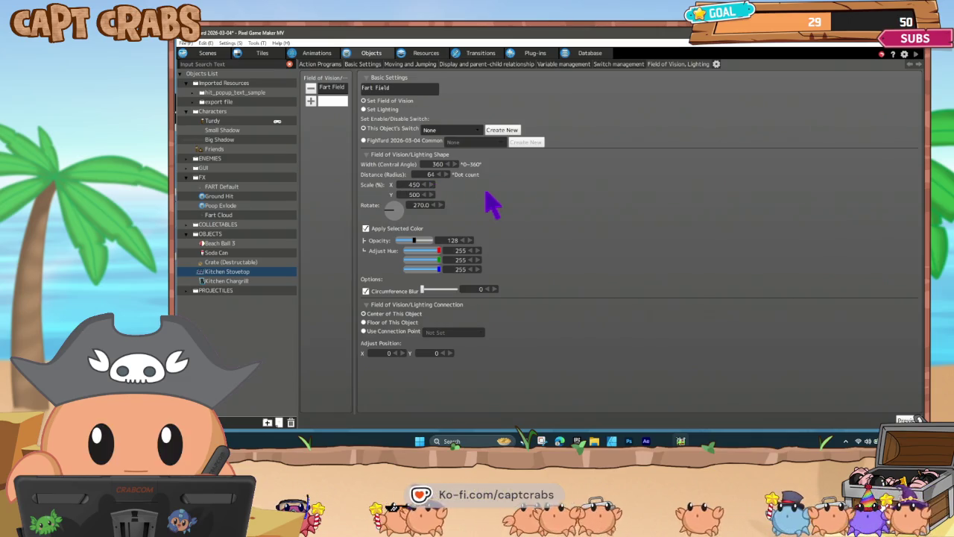
{"action": "left_click", "coordinate": [319, 64]}
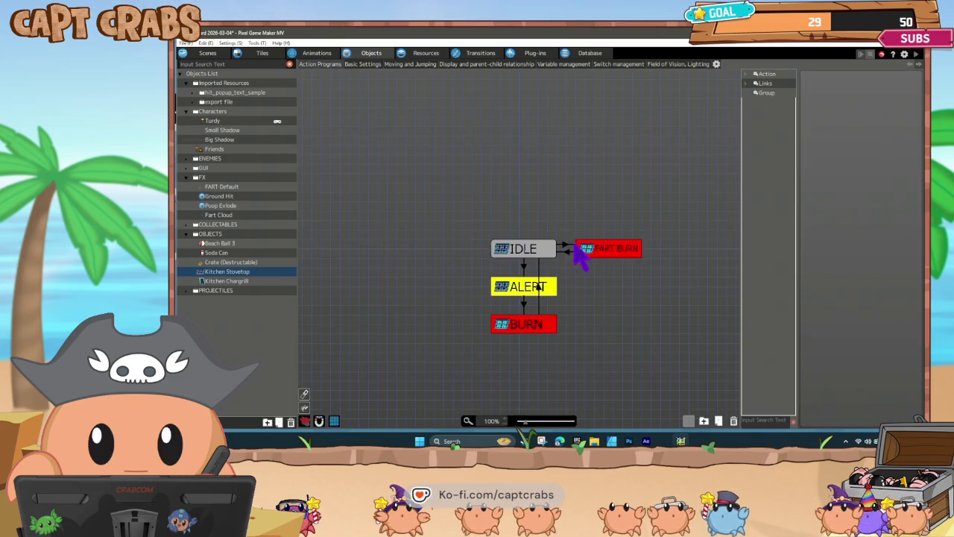
- Swap the IDLE→FART BURN link's distance check for Discovered Other Objects targeting all layers
{"action": "left_click", "coordinate": [566, 246]}
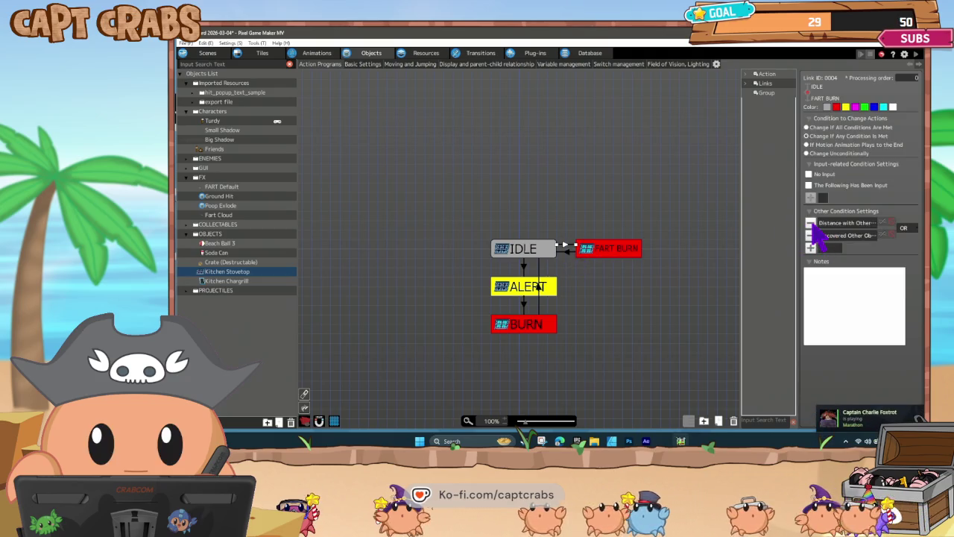
{"action": "left_click", "coordinate": [810, 223]}
{"action": "double_click", "coordinate": [855, 224]}
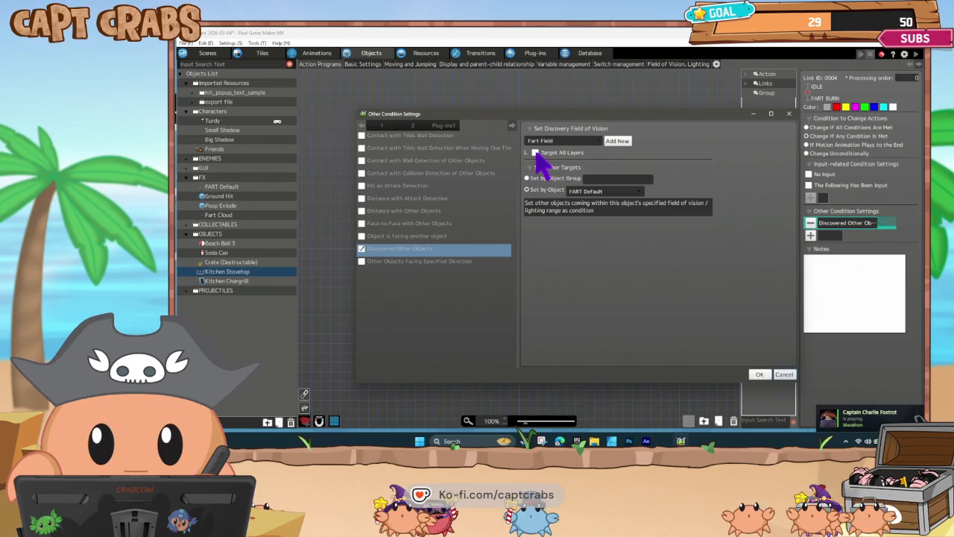
{"action": "left_click", "coordinate": [536, 153]}
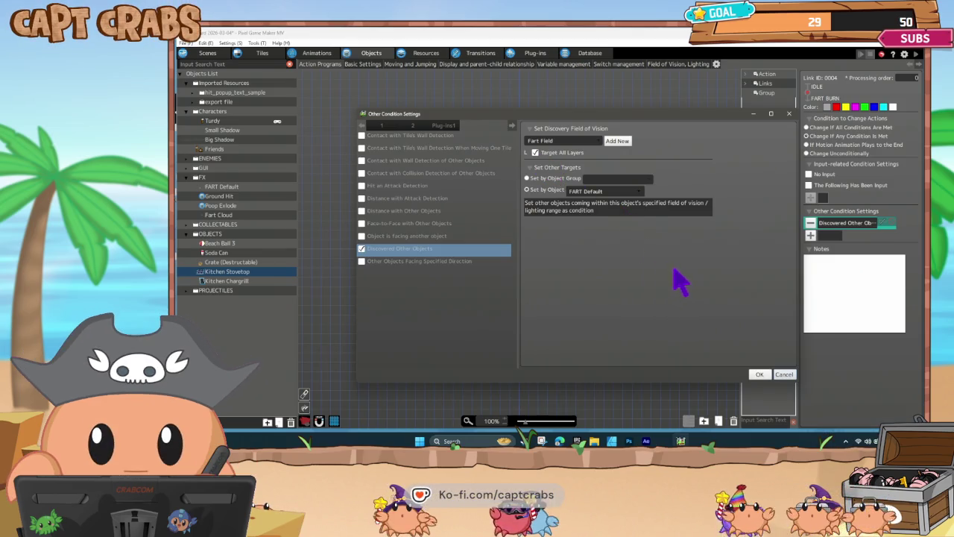
{"action": "left_click", "coordinate": [760, 375]}
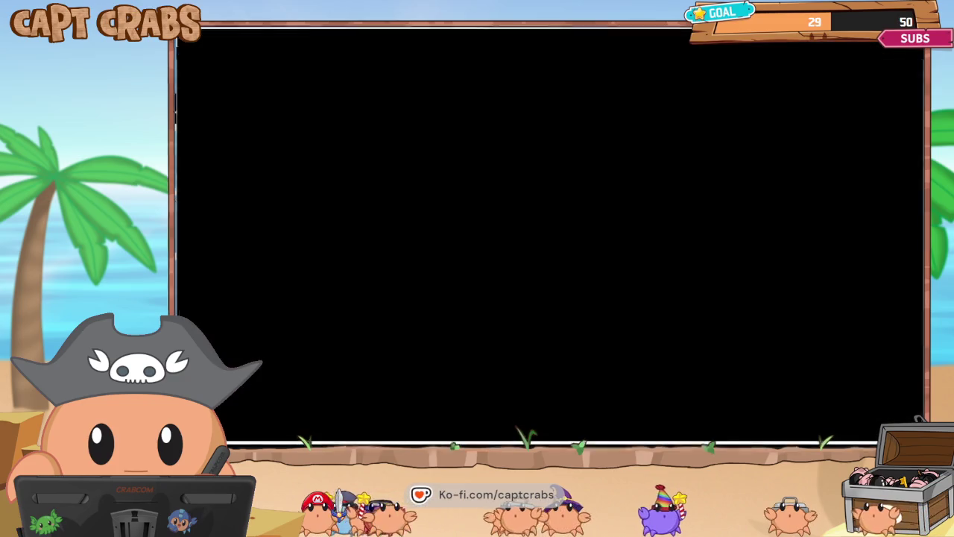
- Walk the character onto the stove until its blue burners ignite, then exit the playtest
{"action": "key", "text": "Right"}
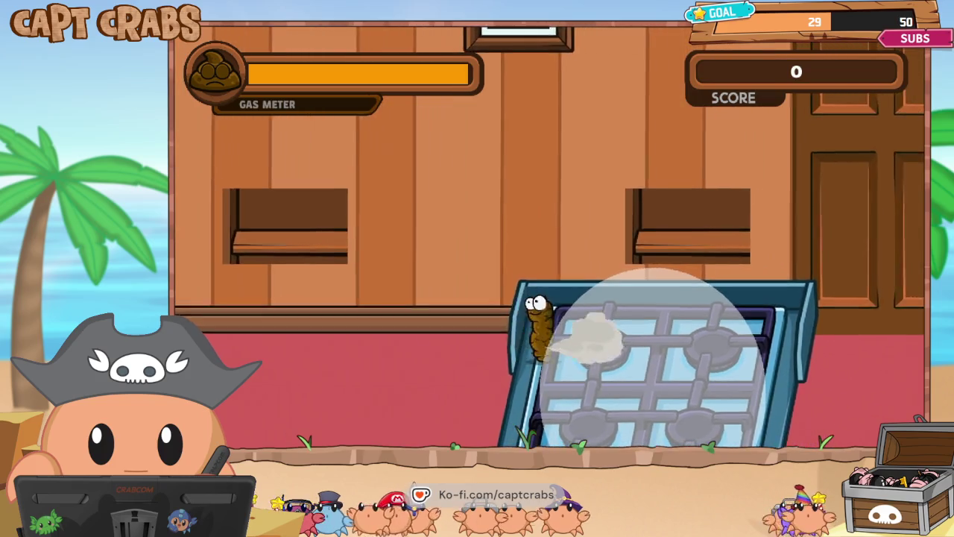
{"action": "key", "text": "Right"}
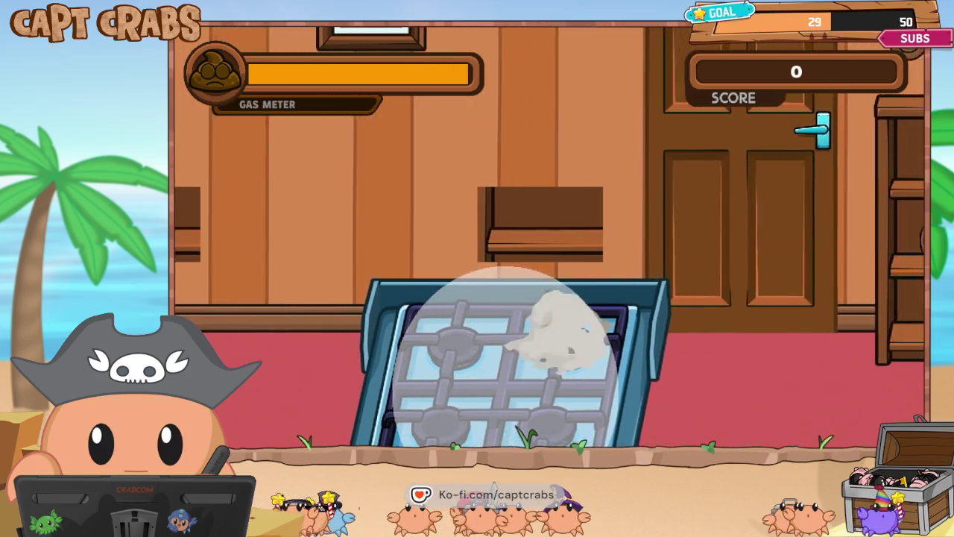
{"action": "key", "text": "Right"}
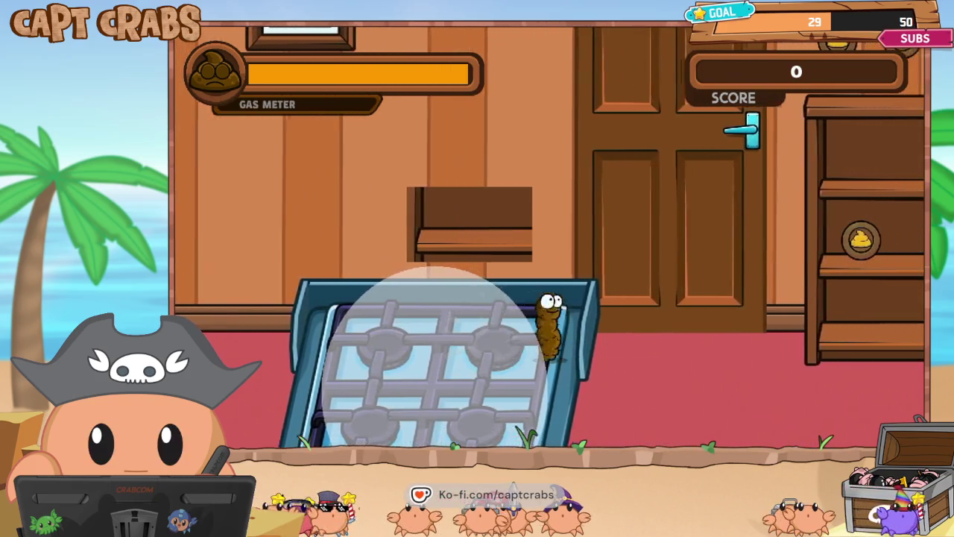
{"action": "key", "text": "Left"}
{"action": "key", "text": "Right"}
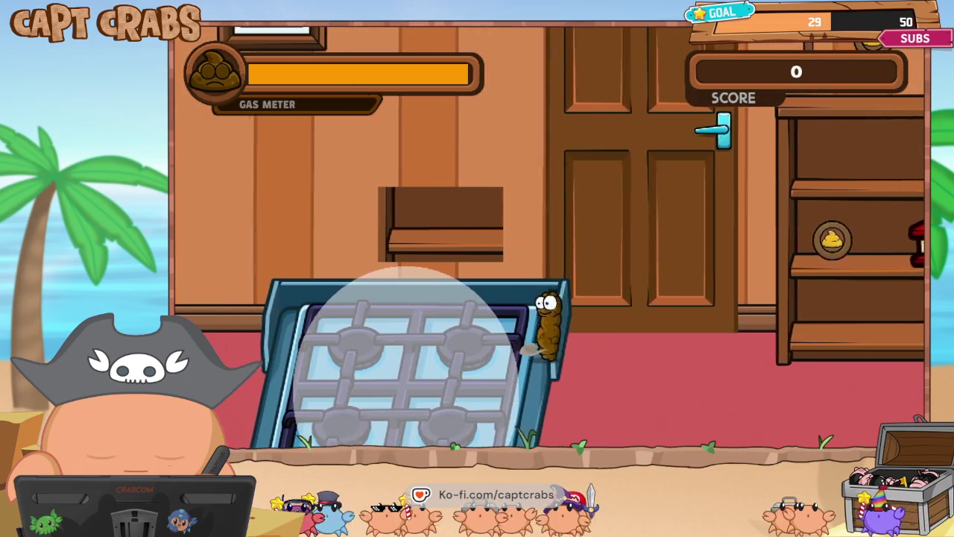
{"action": "key", "text": "Right"}
{"action": "key", "text": "Left"}
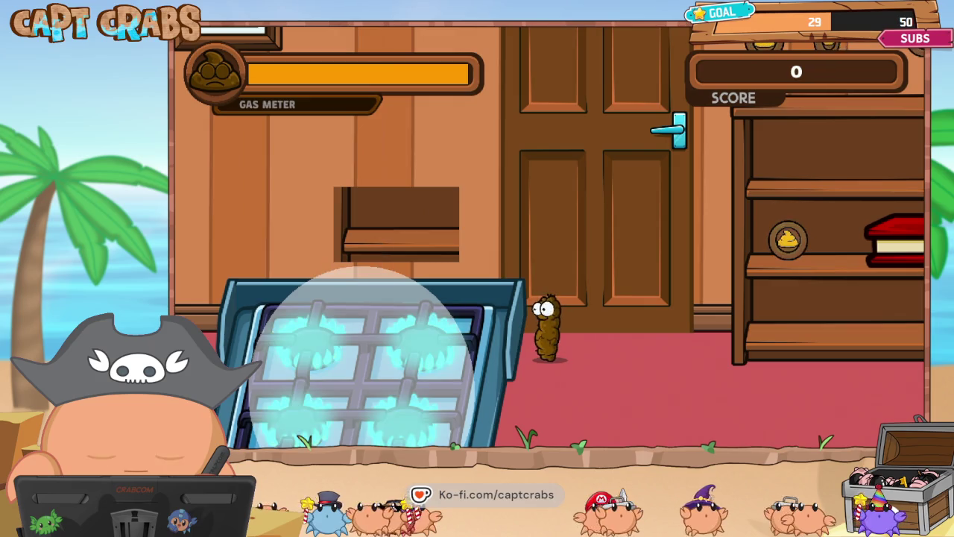
{"action": "key", "text": "Escape"}
{"action": "key", "text": "alt+F4"}
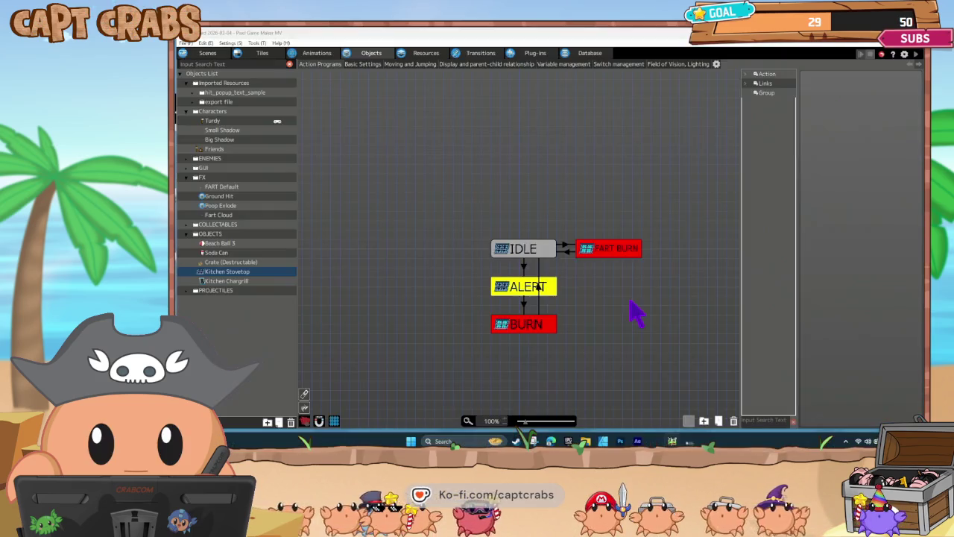
- Set the stovetop's Fart Field to scale X 500, Y 600 with Distance (Radius) 100
{"action": "left_click", "coordinate": [685, 65]}
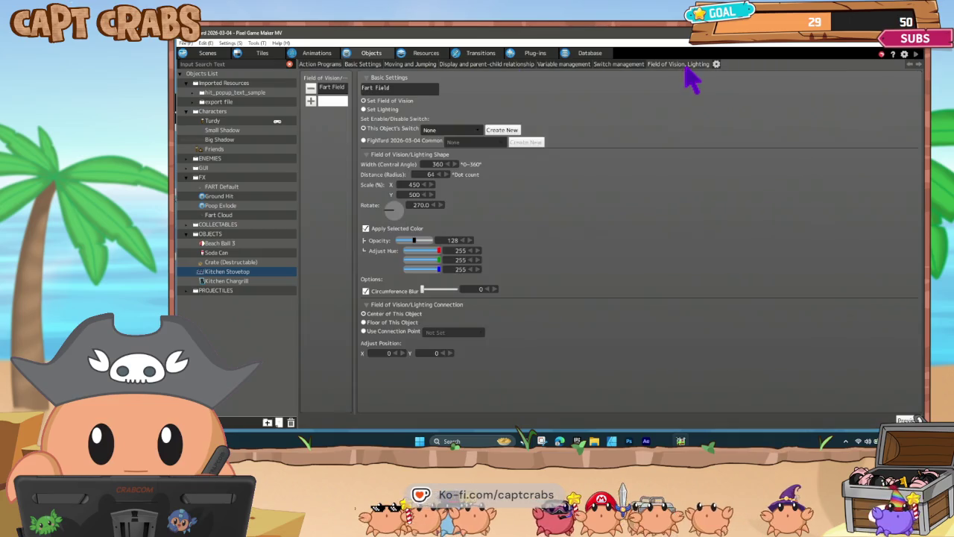
{"action": "double_click", "coordinate": [433, 184]}
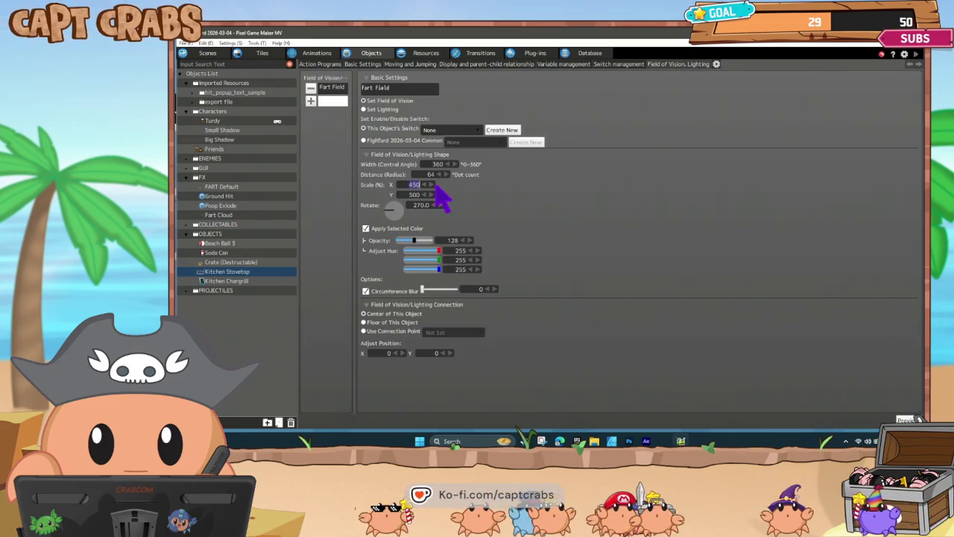
{"action": "type", "text": "500"}
{"action": "key", "text": "Tab"}
{"action": "type", "text": "600"}
{"action": "key", "text": "Return"}
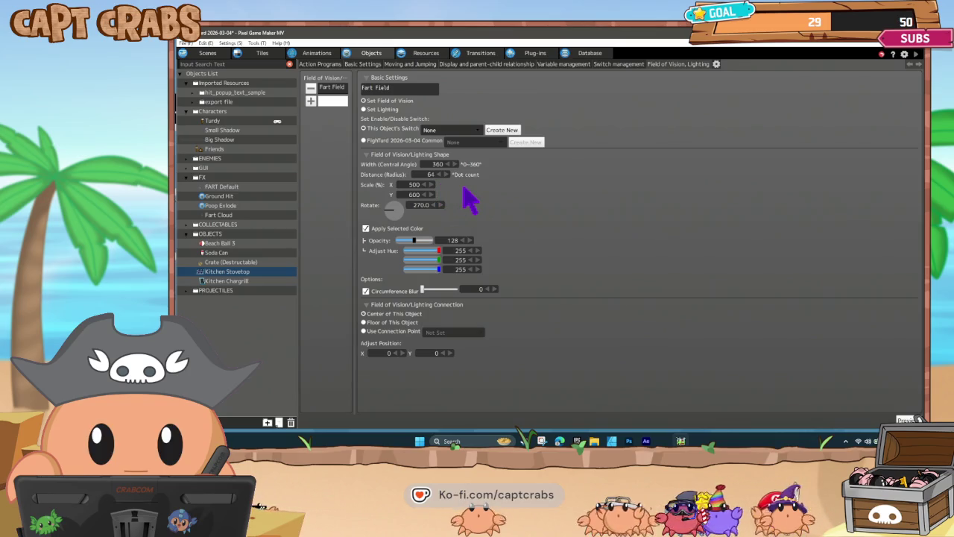
{"action": "double_click", "coordinate": [430, 175]}
{"action": "type", "text": "100"}
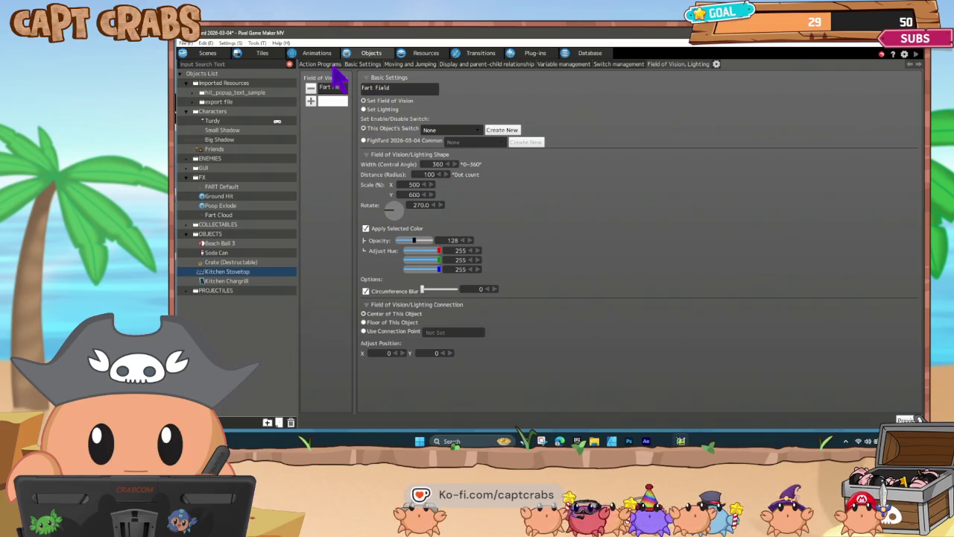
{"action": "left_click", "coordinate": [335, 66]}
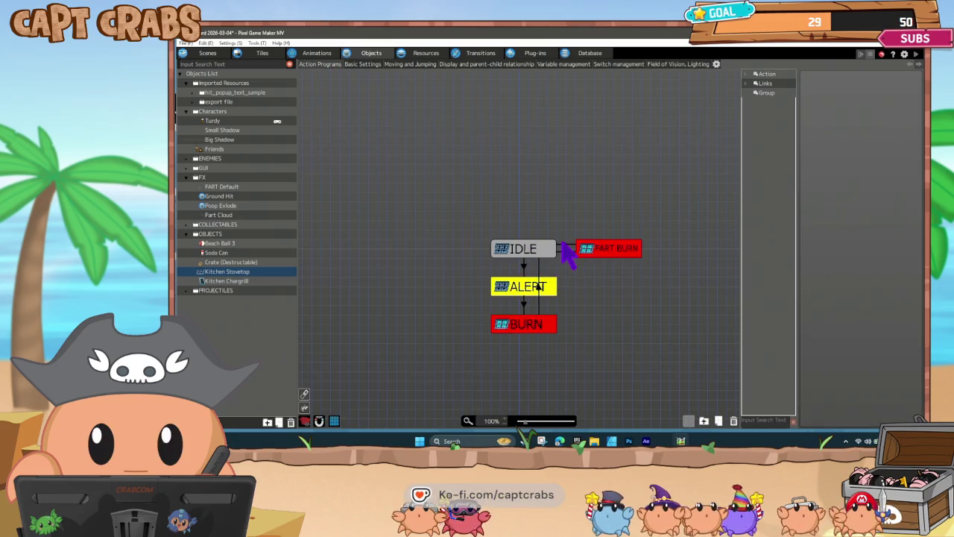
- Back out of adding a runtime action to FART BURN and save the project
{"action": "left_click", "coordinate": [603, 251]}
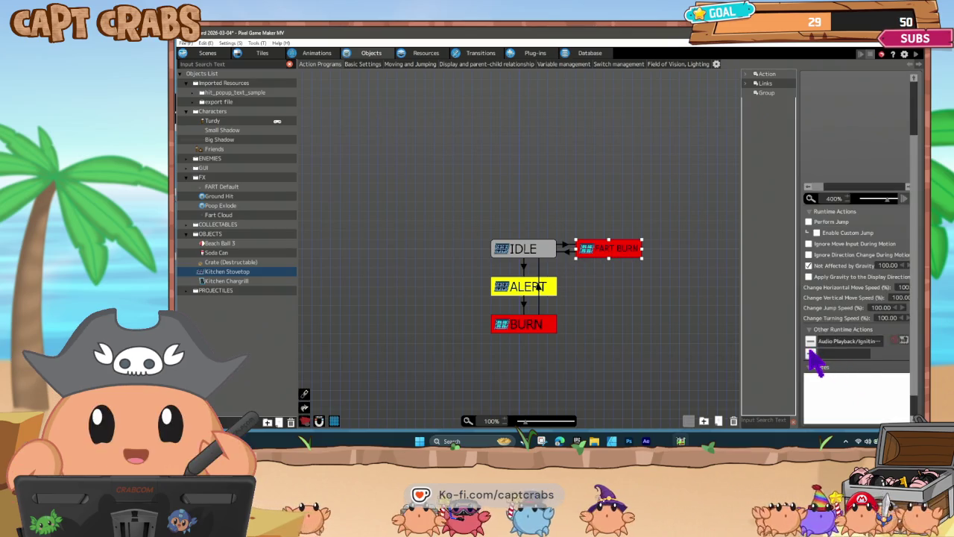
{"action": "left_click", "coordinate": [811, 353]}
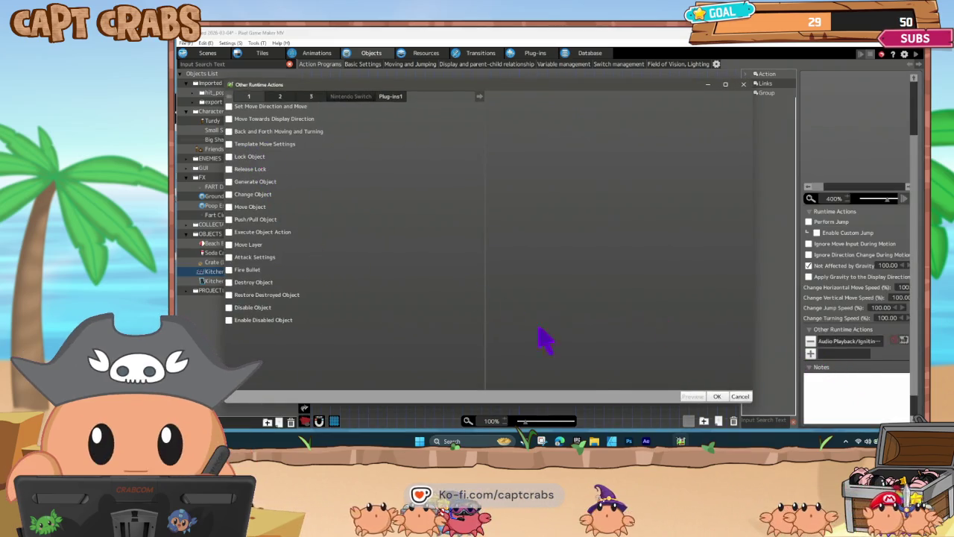
{"action": "left_click", "coordinate": [741, 396]}
{"action": "left_click", "coordinate": [425, 246]}
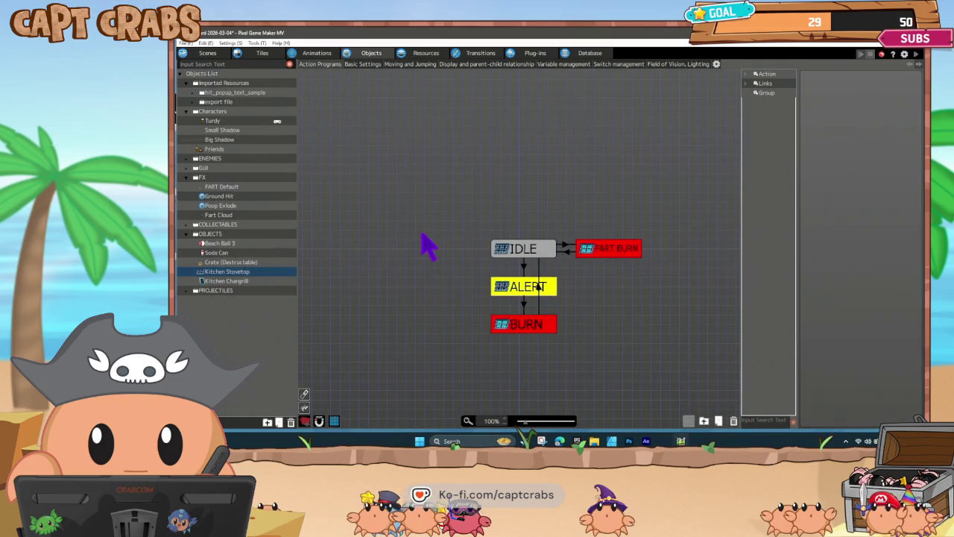
{"action": "key", "text": "ctrl+s"}
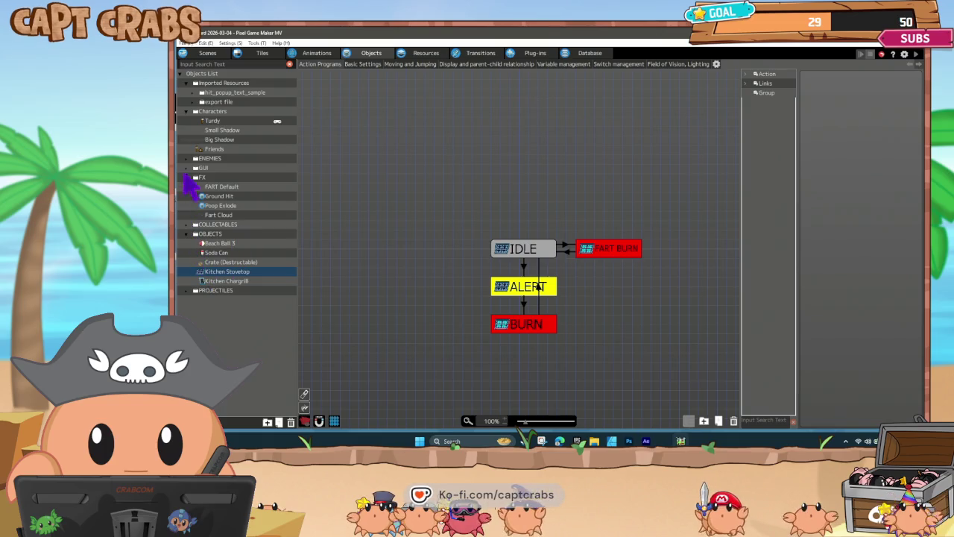
- Copy the Show Text action from the high-score GUI object's UPDATE state
{"action": "left_click", "coordinate": [195, 167]}
{"action": "scroll", "coordinate": [261, 333], "scroll_direction": "down", "scroll_amount": 2}
{"action": "scroll", "coordinate": [261, 333], "scroll_direction": "down", "scroll_amount": 1}
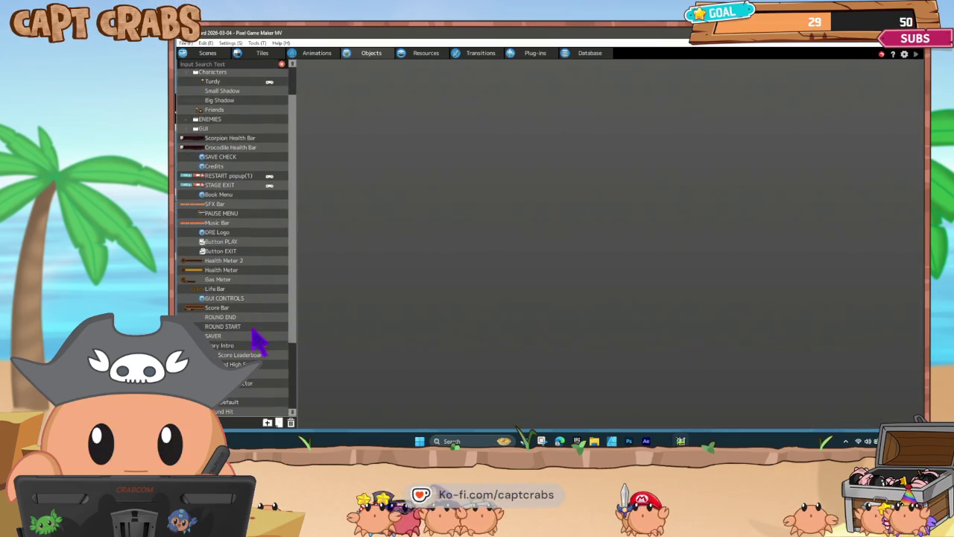
{"action": "left_click", "coordinate": [261, 374]}
{"action": "left_click", "coordinate": [519, 287]}
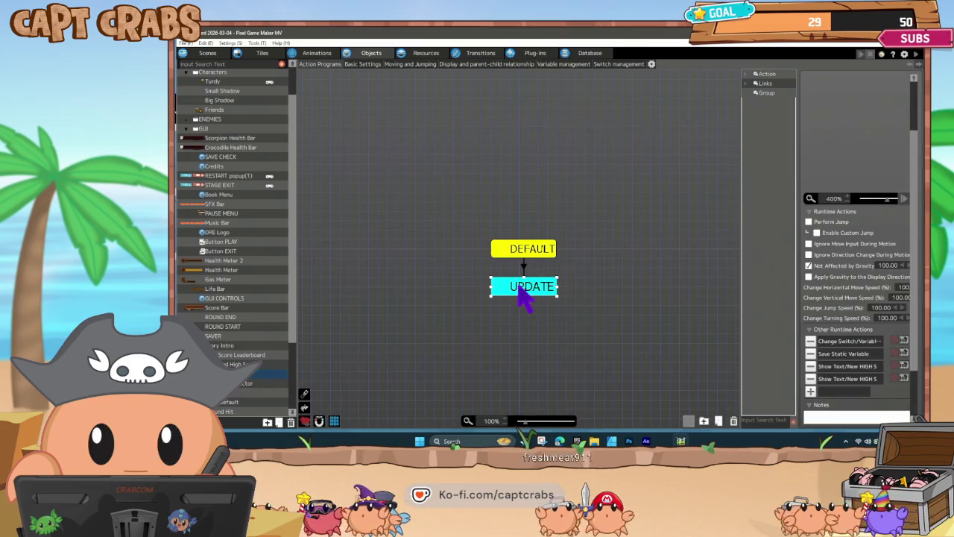
{"action": "left_click", "coordinate": [839, 369]}
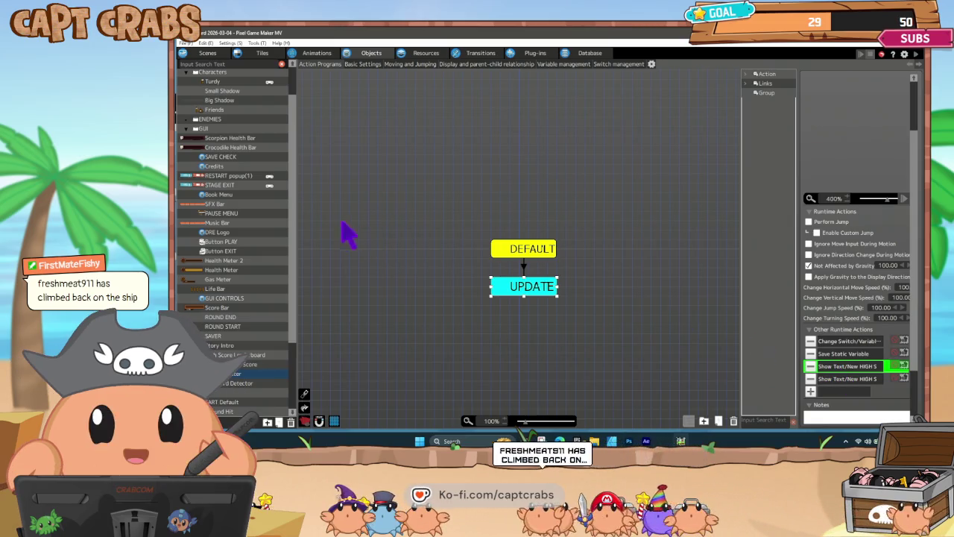
- Paste the Show Text action into Kitchen Stovetop's FART BURN state and review its settings
{"action": "scroll", "coordinate": [242, 266], "scroll_direction": "up", "scroll_amount": 2}
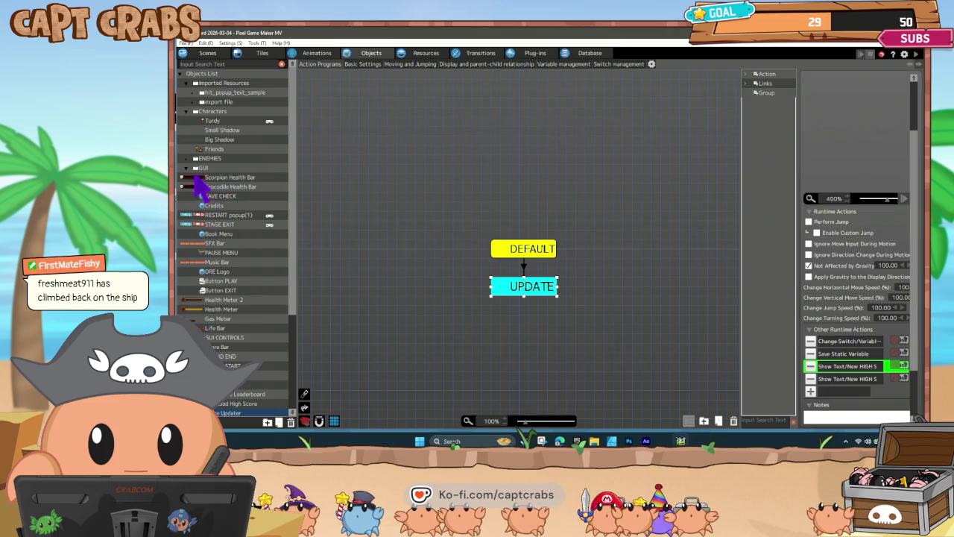
{"action": "left_click", "coordinate": [187, 169]}
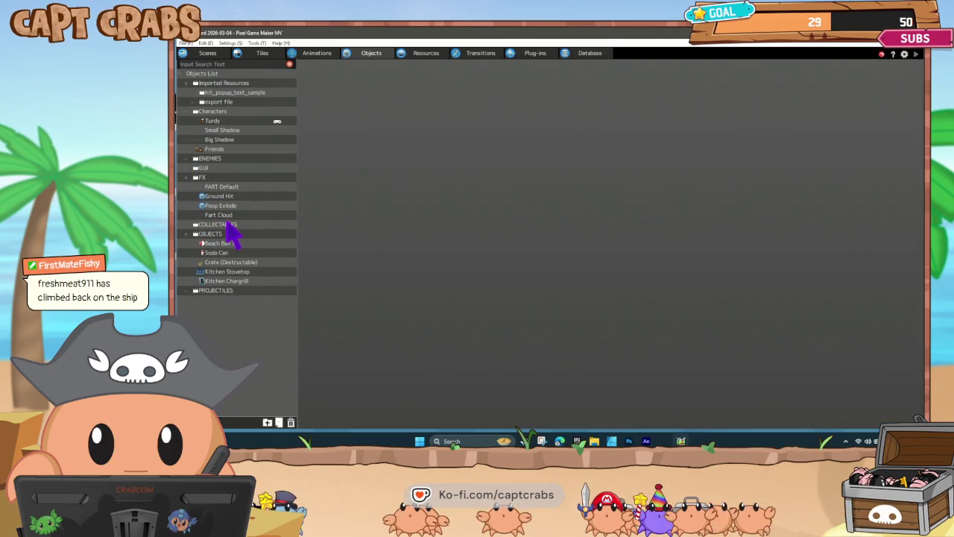
{"action": "left_click", "coordinate": [234, 272]}
{"action": "left_click", "coordinate": [612, 252]}
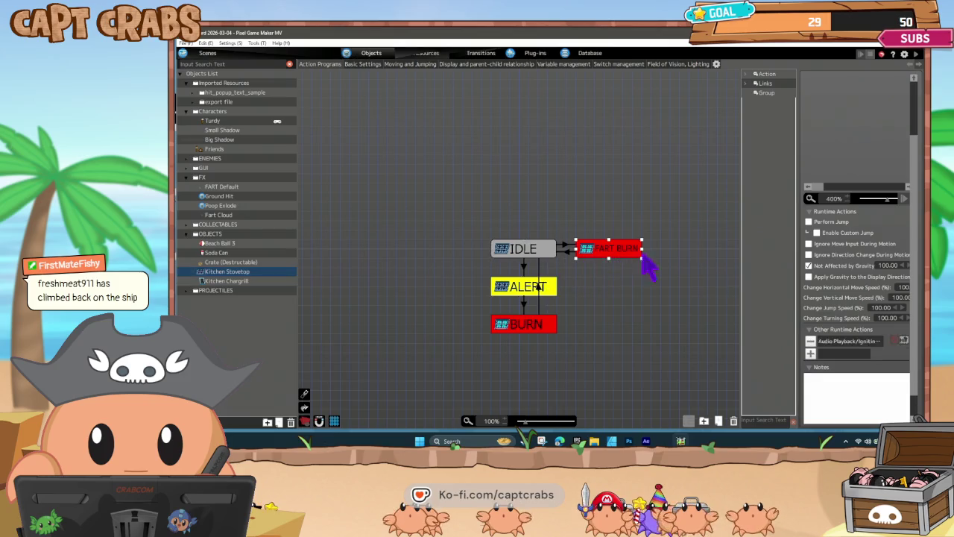
{"action": "left_click", "coordinate": [839, 357]}
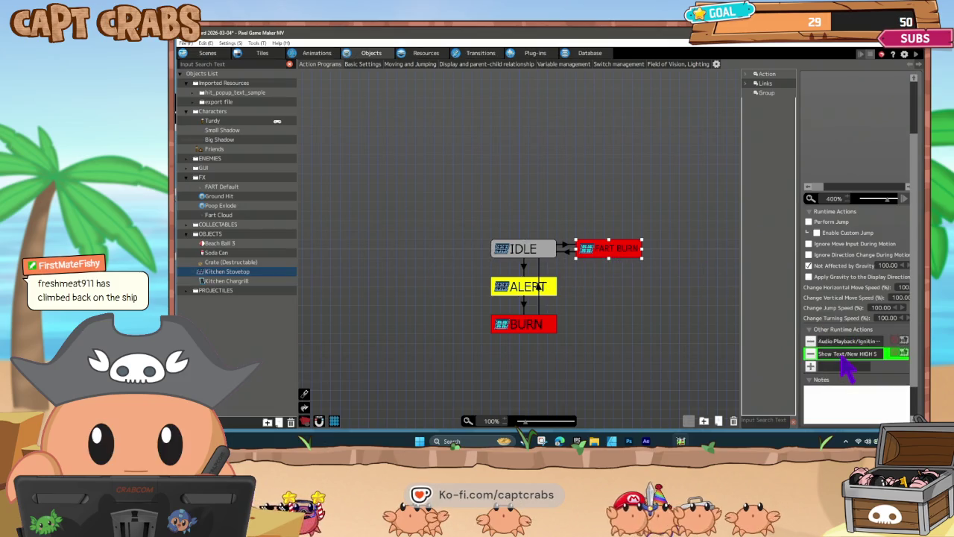
{"action": "double_click", "coordinate": [844, 355]}
{"action": "left_click", "coordinate": [738, 396]}
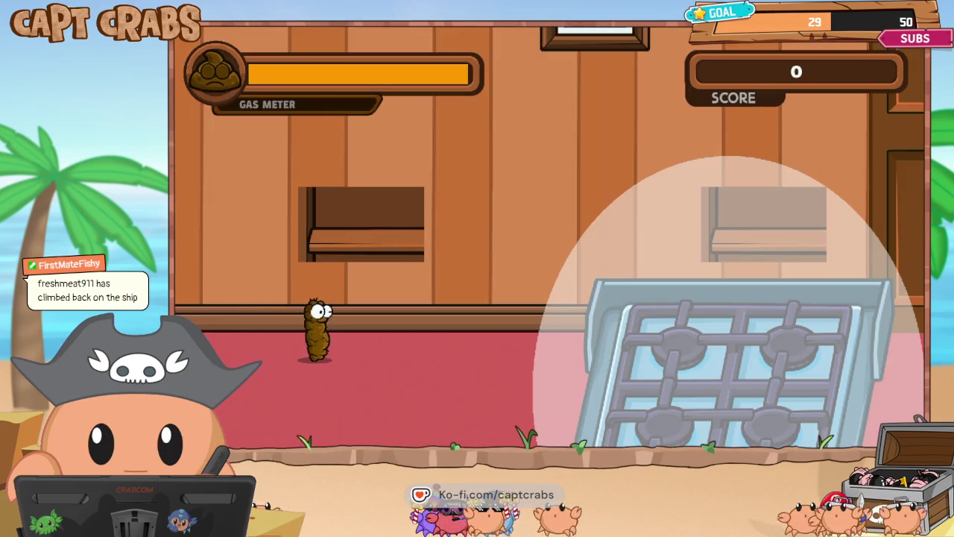
- Walk onto the stove and fart, then choose Exit Game from the pause menu
{"action": "key", "text": "Right"}
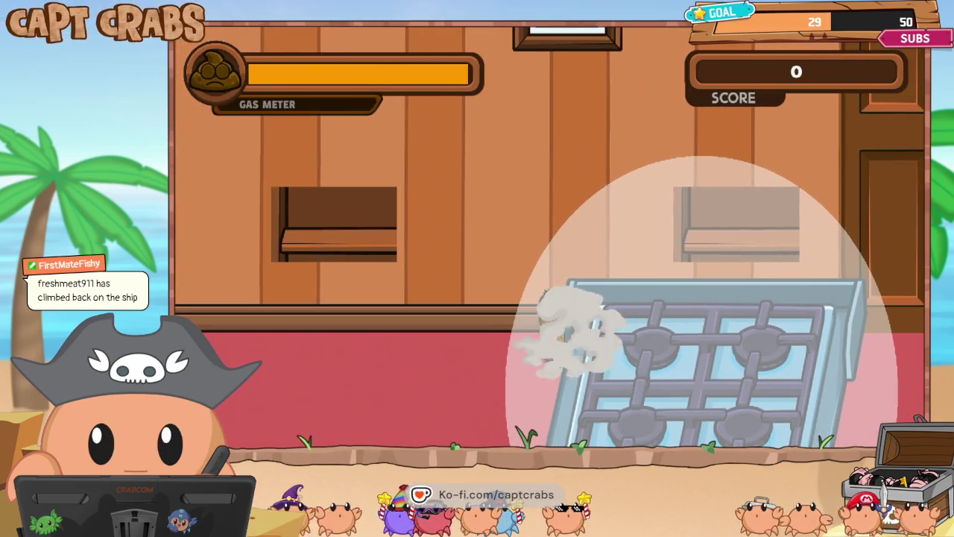
{"action": "key", "text": "Right"}
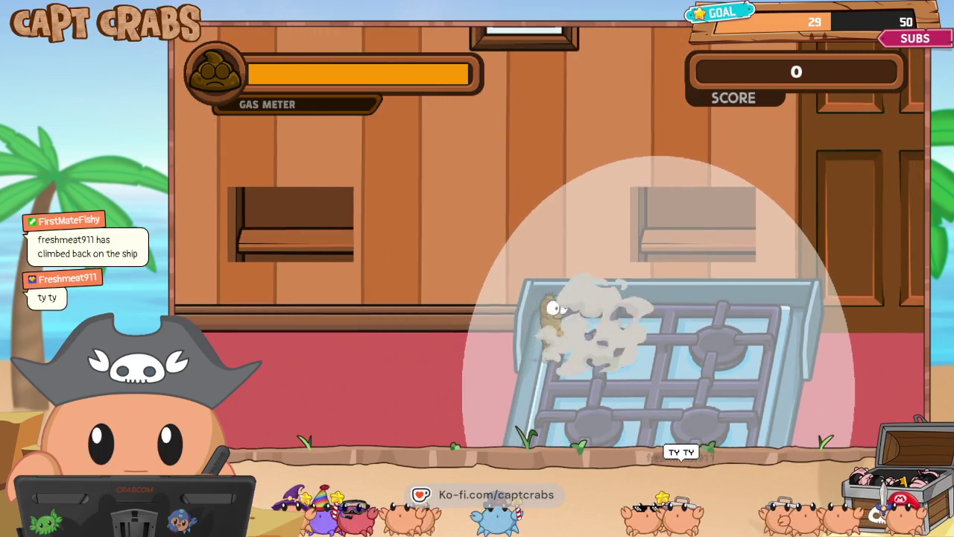
{"action": "key", "text": "Up"}
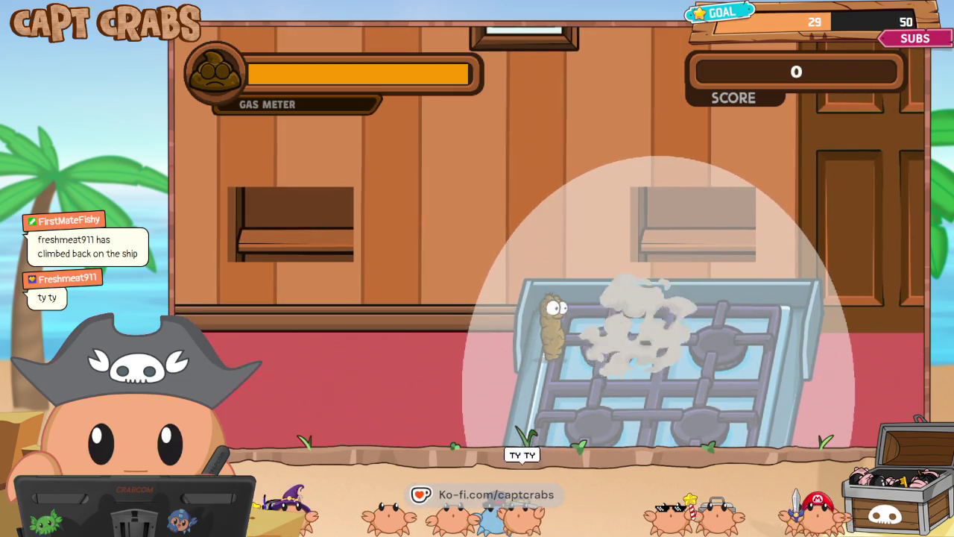
{"action": "key", "text": "Left"}
{"action": "key", "text": "Escape"}
{"action": "key", "text": "Down"}
{"action": "key", "text": "Down"}
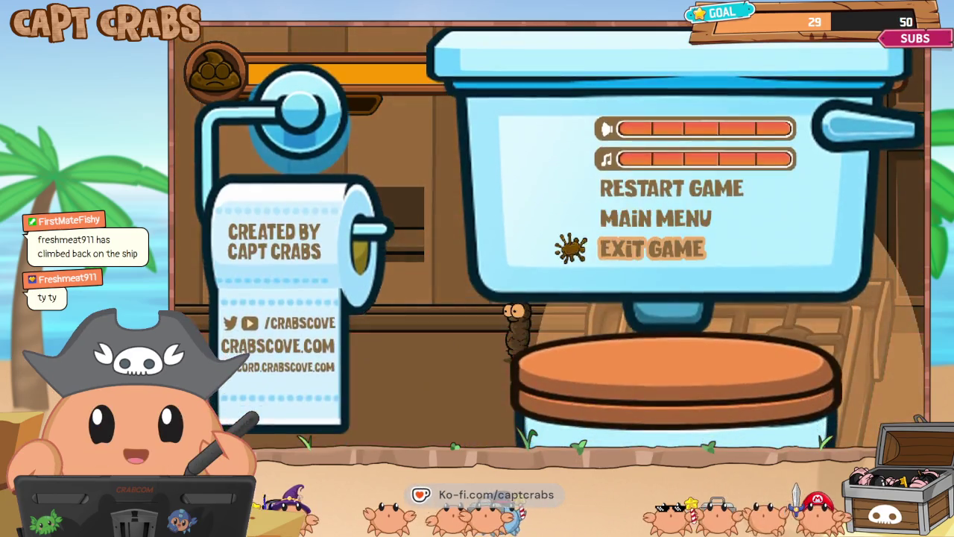
{"action": "key", "text": "Return"}
{"action": "left_click", "coordinate": [678, 64]}
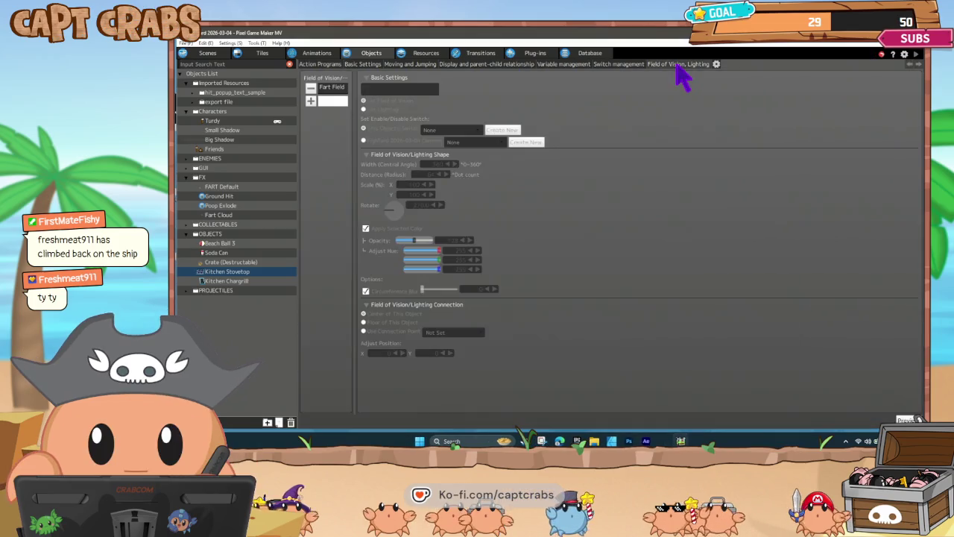
- Shrink the stovetop's Fart Field scale to 400 by 500
{"action": "left_click", "coordinate": [334, 88]}
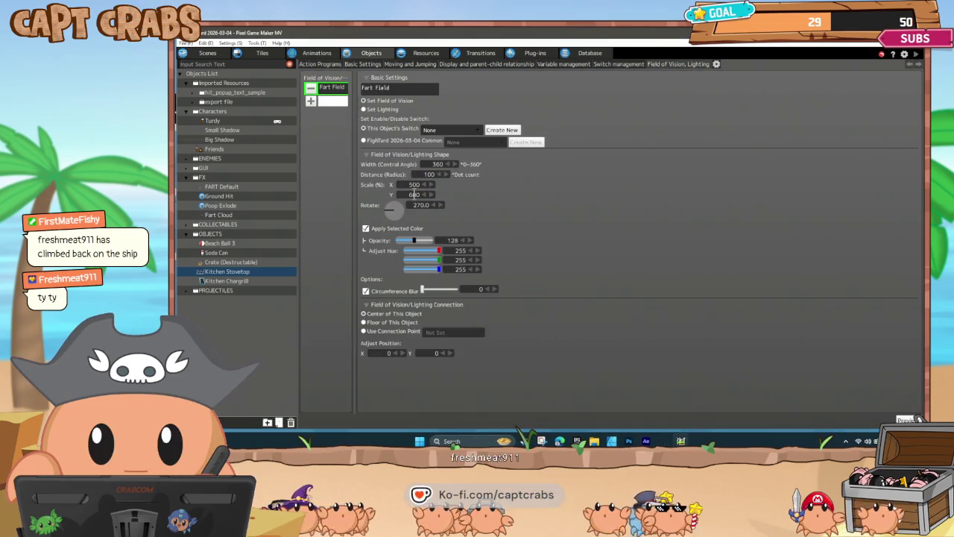
{"action": "type", "text": "400"}
{"action": "key", "text": "Tab"}
{"action": "type", "text": "500"}
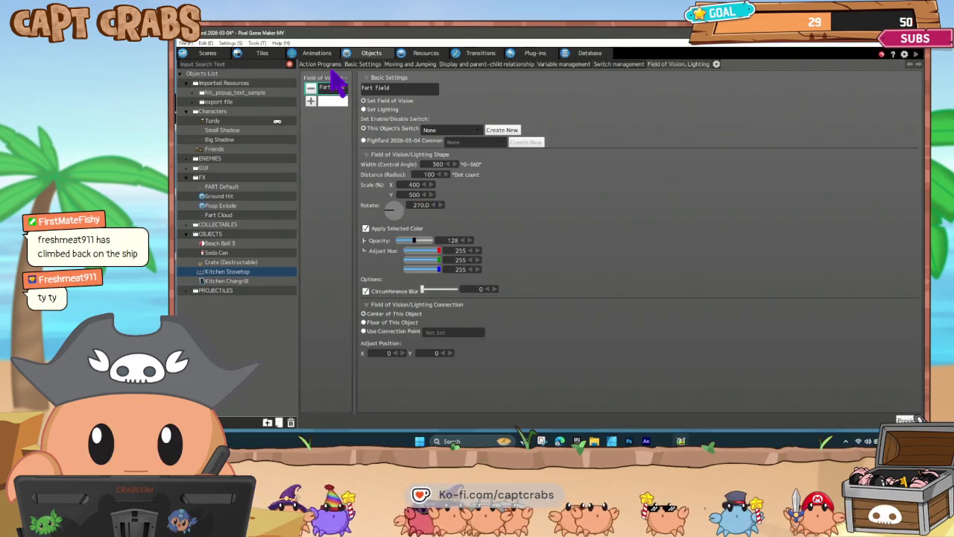
{"action": "left_click", "coordinate": [332, 64]}
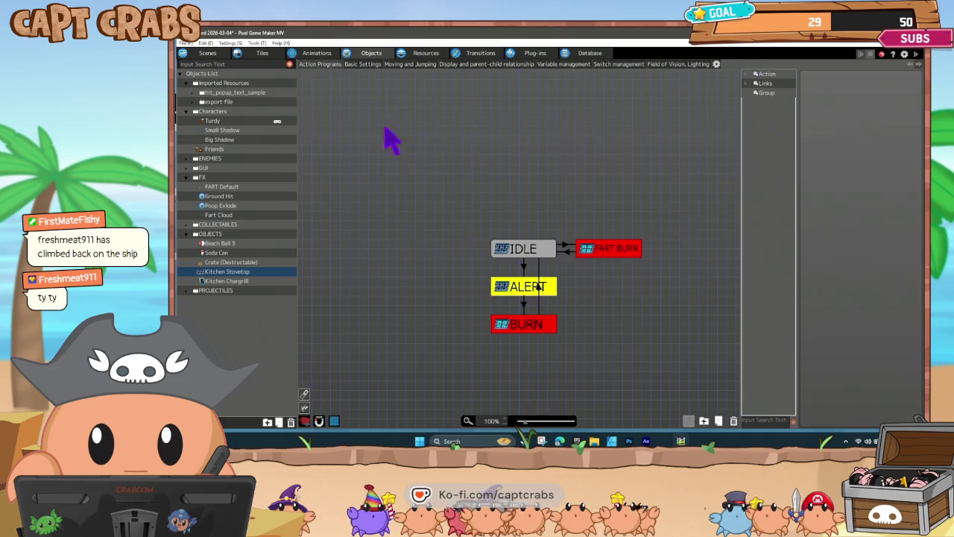
- Pick the object group for the IDLE→FART BURN discovery condition and launch a playtest
{"action": "left_click", "coordinate": [575, 248]}
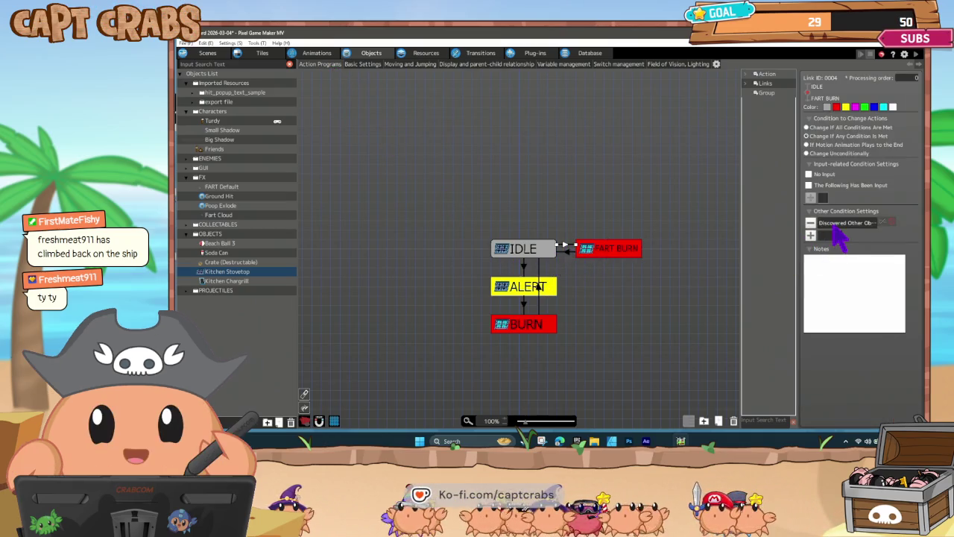
{"action": "double_click", "coordinate": [835, 224]}
{"action": "left_click", "coordinate": [598, 180]}
{"action": "left_click", "coordinate": [610, 198]}
{"action": "left_click", "coordinate": [758, 374]}
{"action": "left_click", "coordinate": [628, 328]}
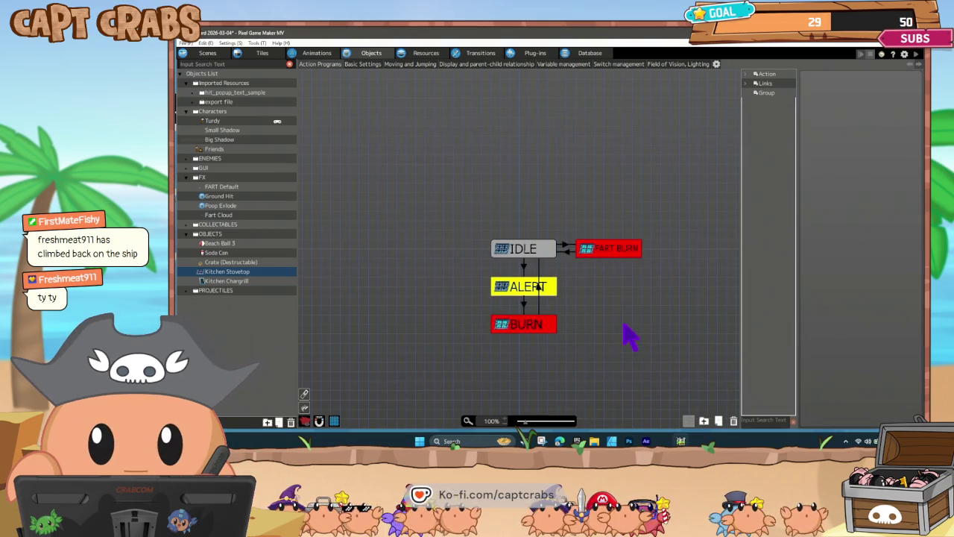
{"action": "key", "text": "ctrl+s"}
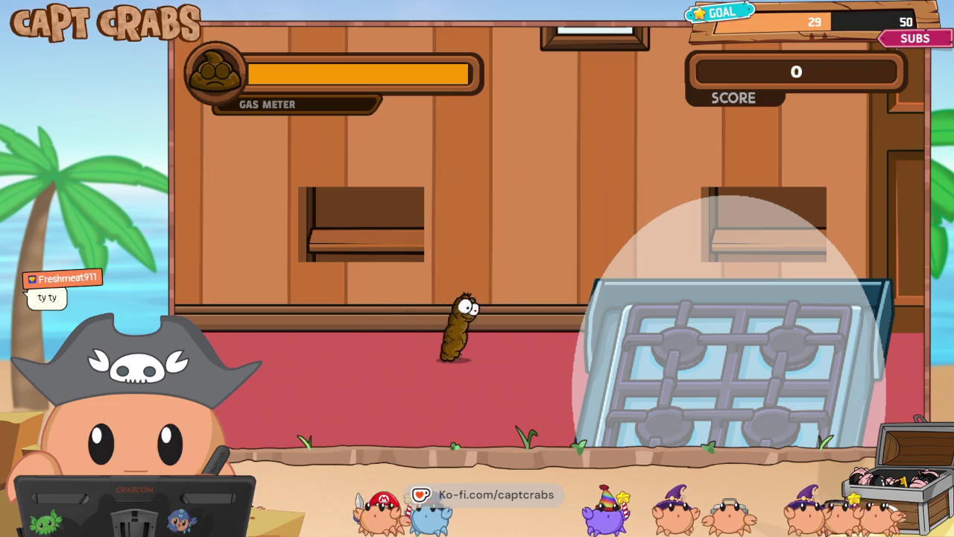
- Walk onto the stovetop until the burners light with a New HIGH SCORE! message, then pause
{"action": "key", "text": "Left"}
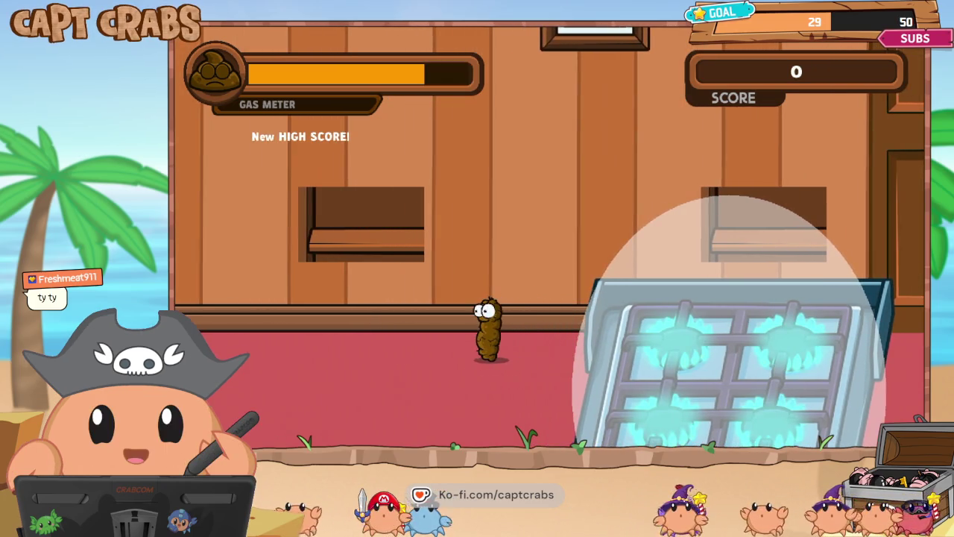
{"action": "key", "text": "Right"}
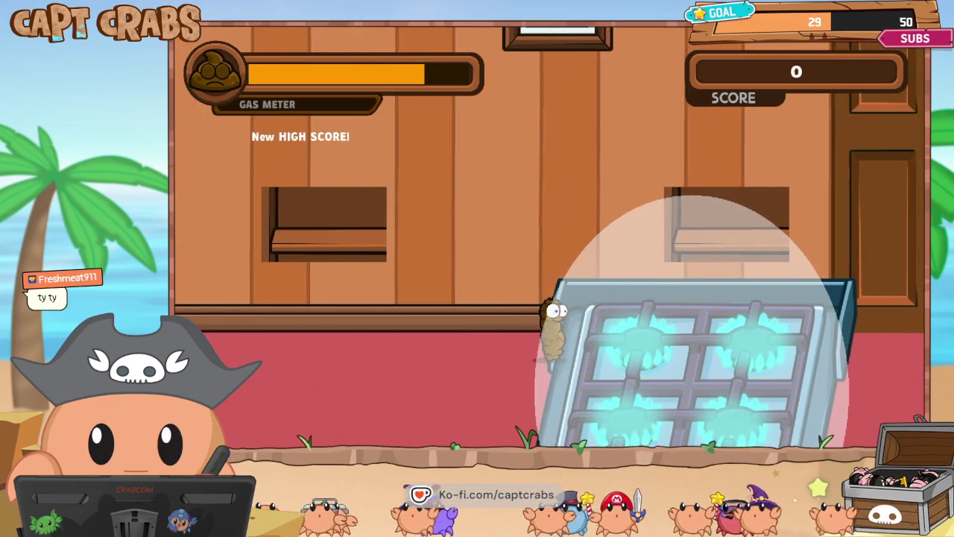
{"action": "key", "text": "Escape"}
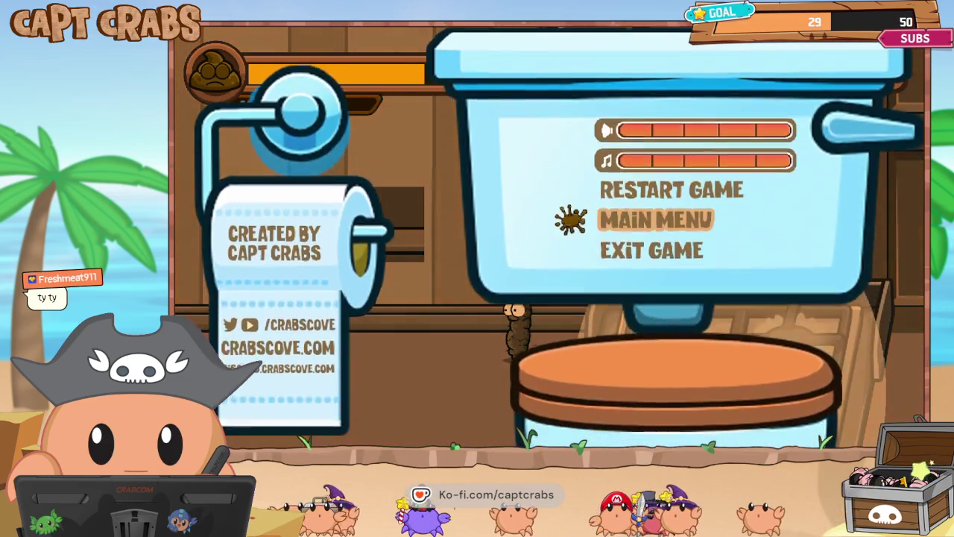
{"action": "key", "text": "Escape"}
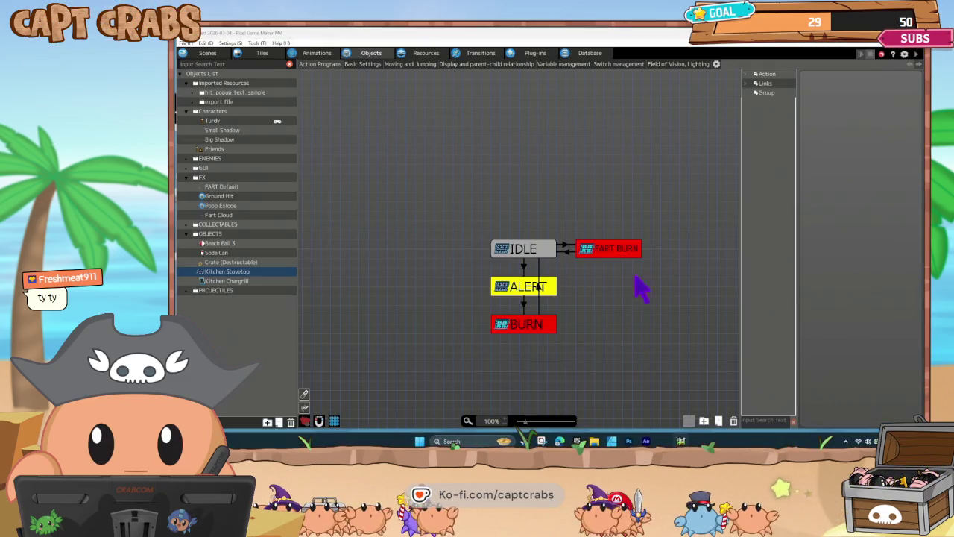
- Toggle the high-score Show Text action in the FART BURN state
{"action": "left_click", "coordinate": [626, 253]}
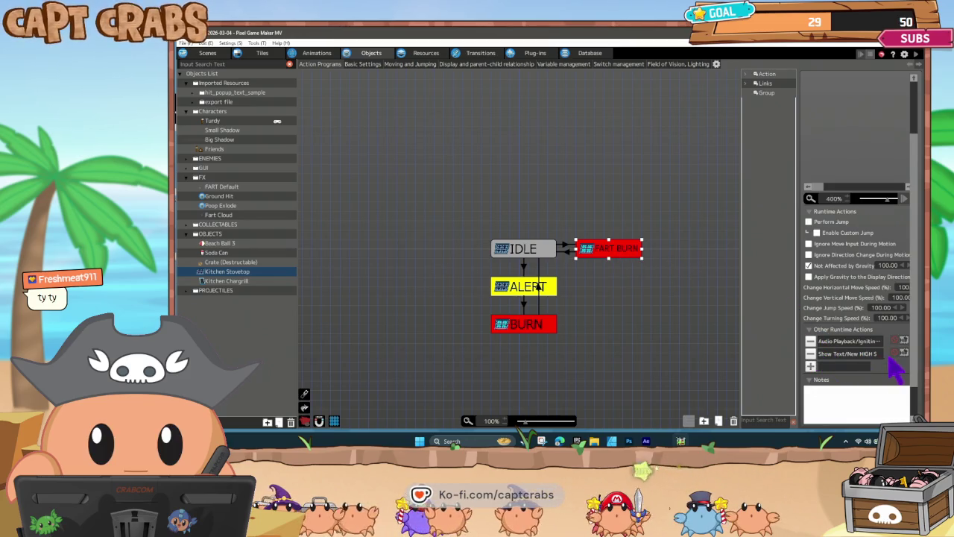
{"action": "left_click", "coordinate": [894, 353]}
{"action": "left_click", "coordinate": [522, 197]}
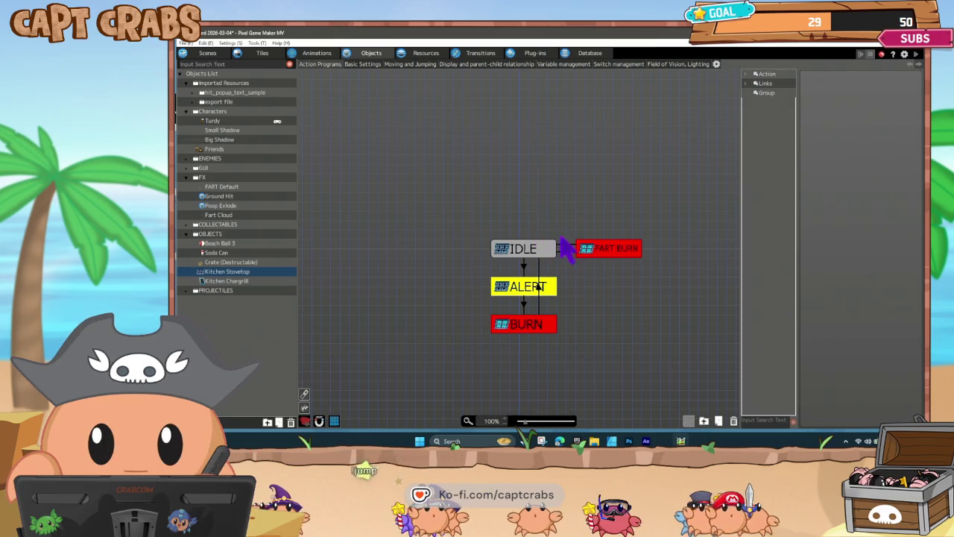
- Add Stove to FART Default's Attack Detection Hits and wall detection impact groups
{"action": "left_click", "coordinate": [232, 187]}
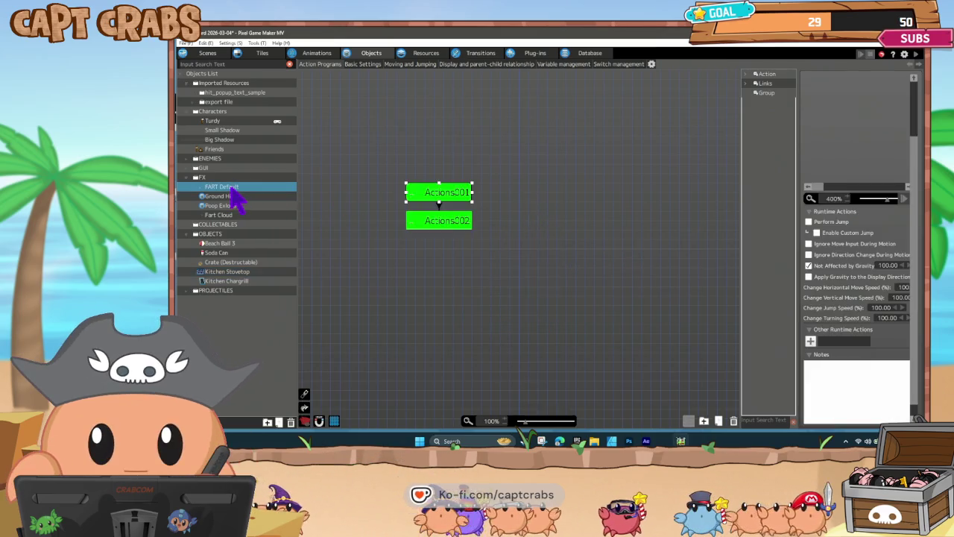
{"action": "right_click", "coordinate": [234, 189]}
{"action": "left_click", "coordinate": [255, 274]}
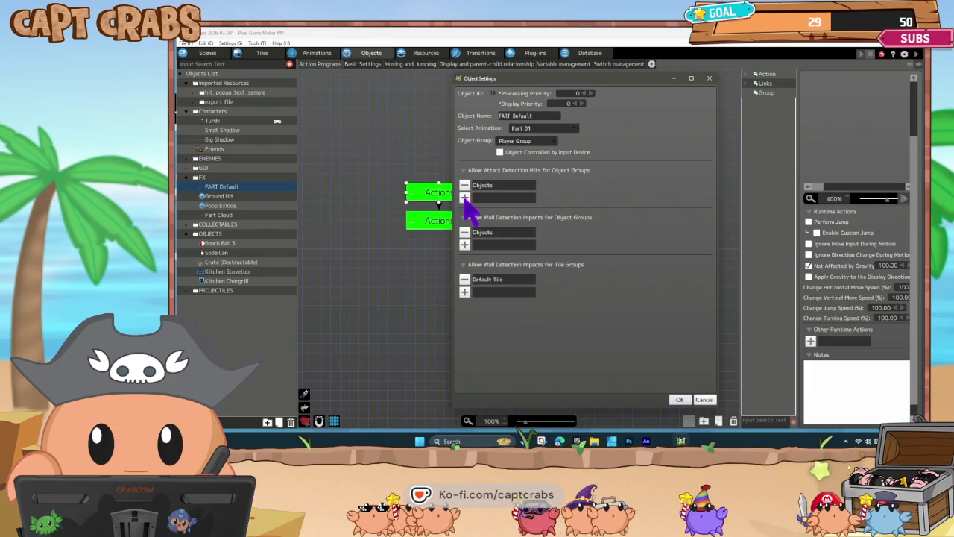
{"action": "left_click", "coordinate": [464, 199]}
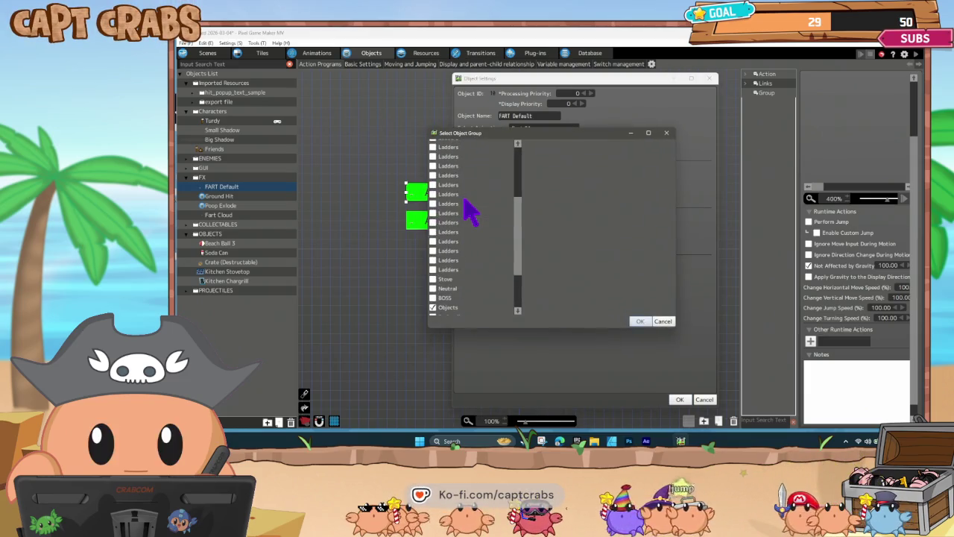
{"action": "scroll", "coordinate": [461, 261], "scroll_direction": "down", "scroll_amount": 2}
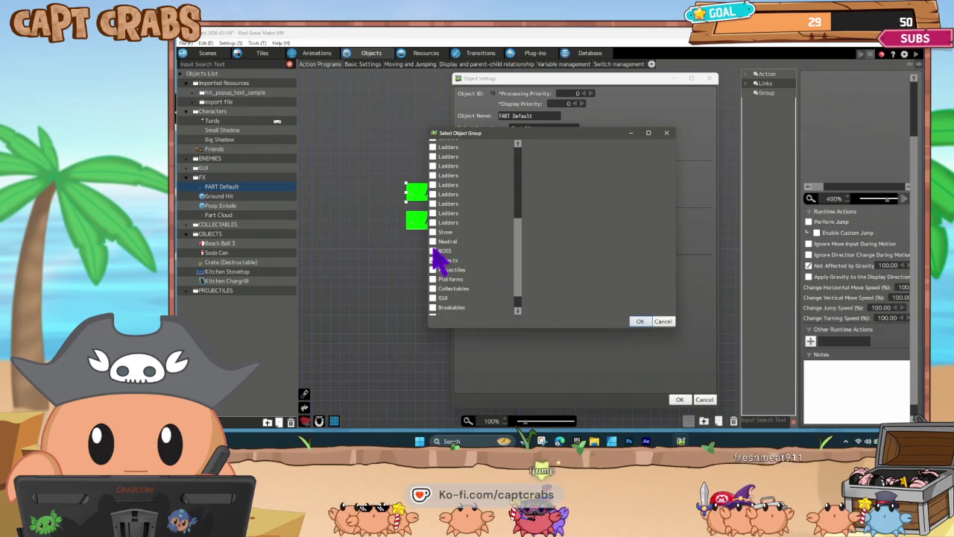
{"action": "scroll", "coordinate": [439, 309], "scroll_direction": "down", "scroll_amount": 1}
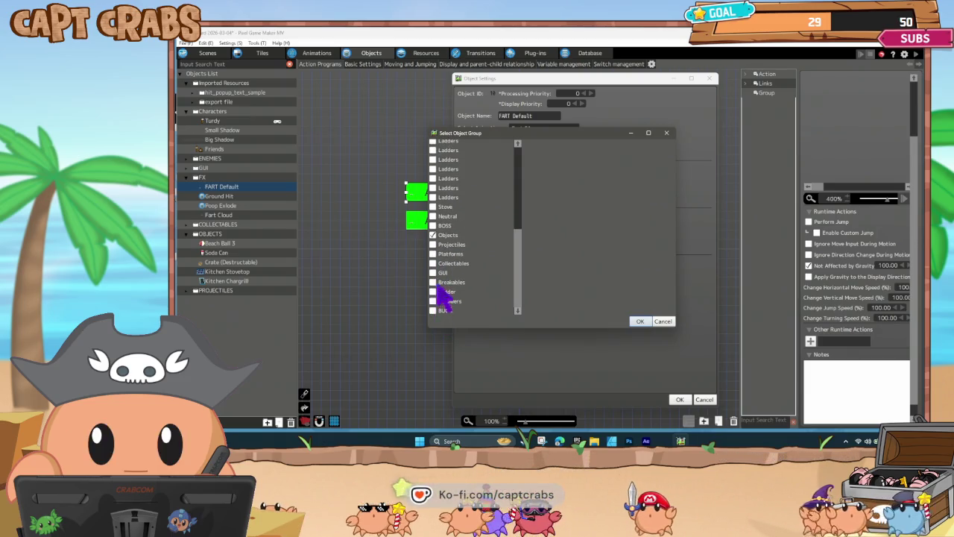
{"action": "left_click", "coordinate": [639, 321]}
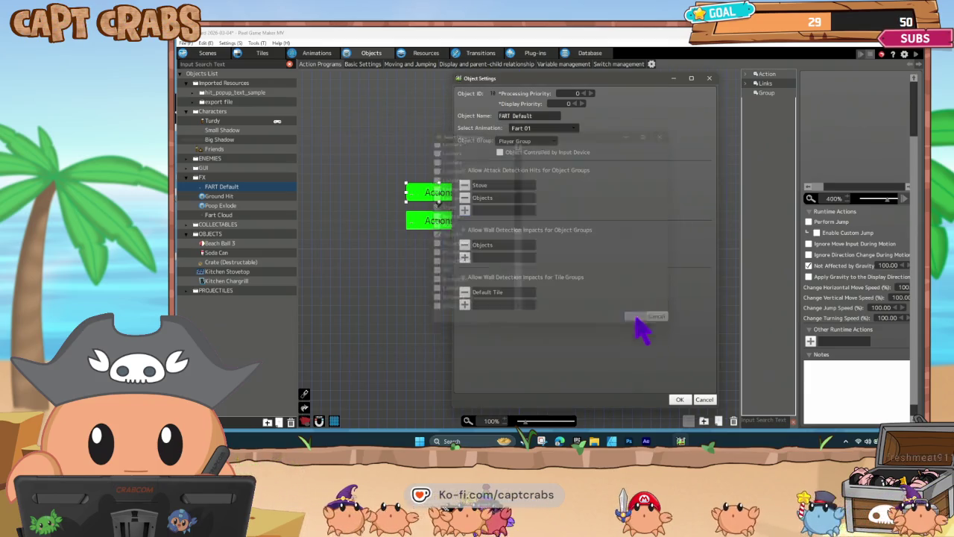
{"action": "left_click", "coordinate": [466, 258]}
{"action": "scroll", "coordinate": [488, 283], "scroll_direction": "down", "scroll_amount": 3}
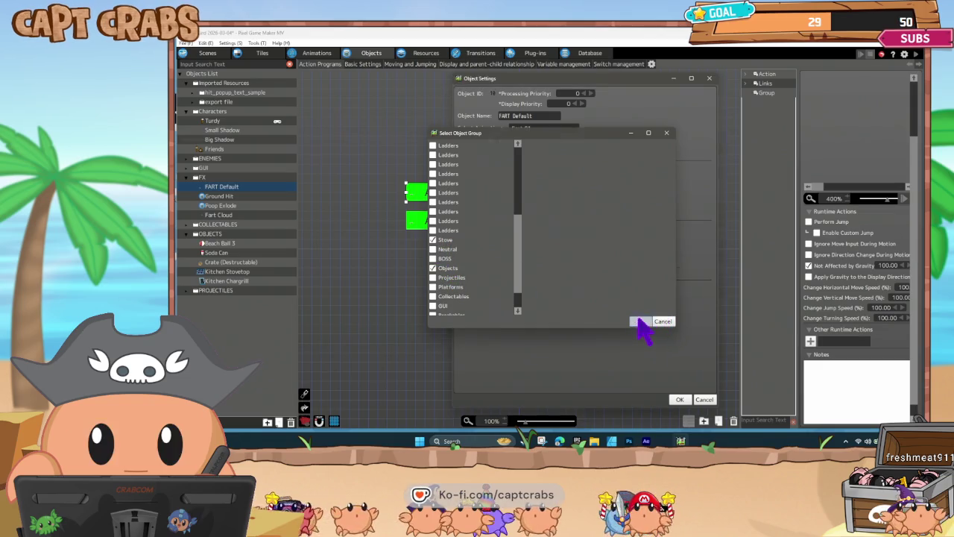
{"action": "left_click", "coordinate": [639, 322]}
{"action": "left_click", "coordinate": [680, 401]}
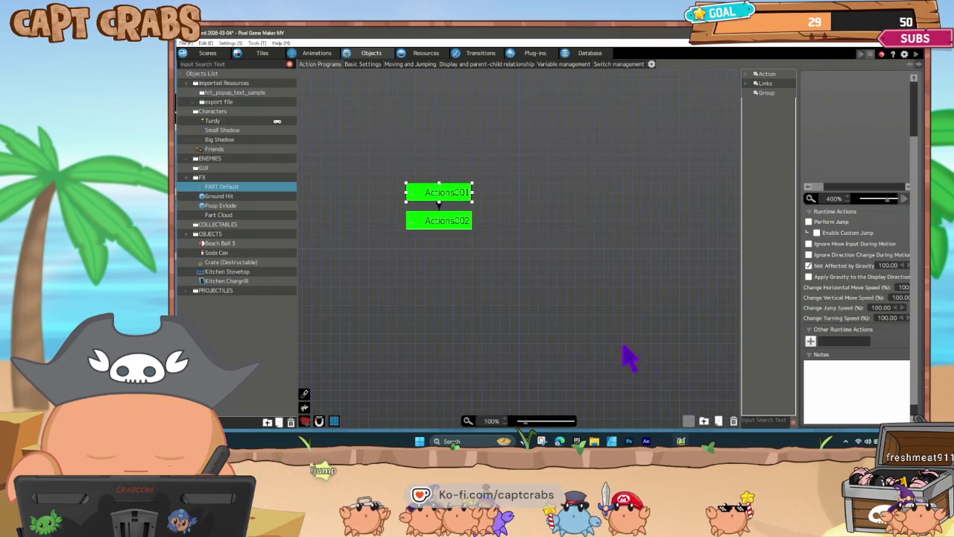
{"action": "left_click", "coordinate": [596, 339]}
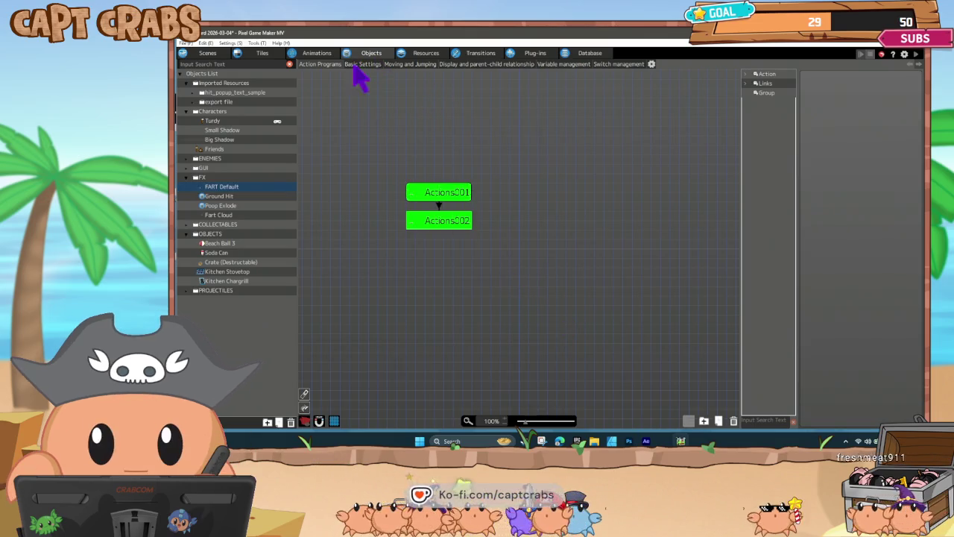
- Recheck the IDLE→FART BURN Discovered Other Objects condition on Kitchen Stovetop and keep it
{"action": "left_click", "coordinate": [228, 272]}
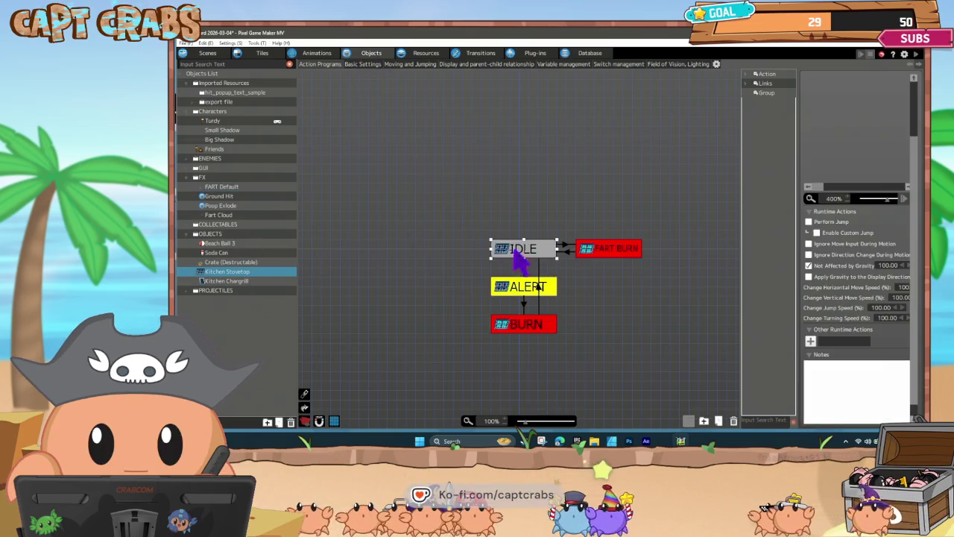
{"action": "left_click", "coordinate": [566, 246]}
{"action": "left_click", "coordinate": [568, 251]}
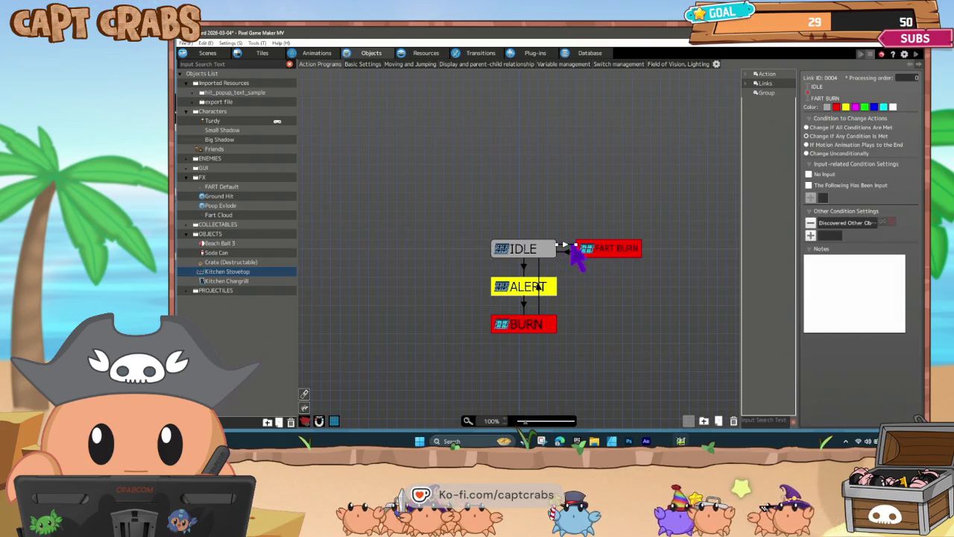
{"action": "double_click", "coordinate": [829, 223]}
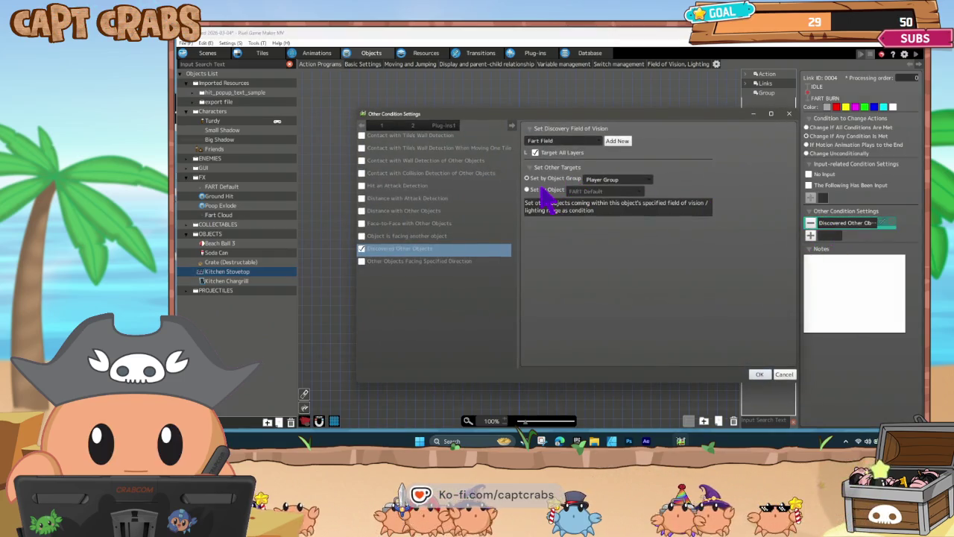
{"action": "left_click", "coordinate": [759, 377]}
{"action": "left_click", "coordinate": [618, 304]}
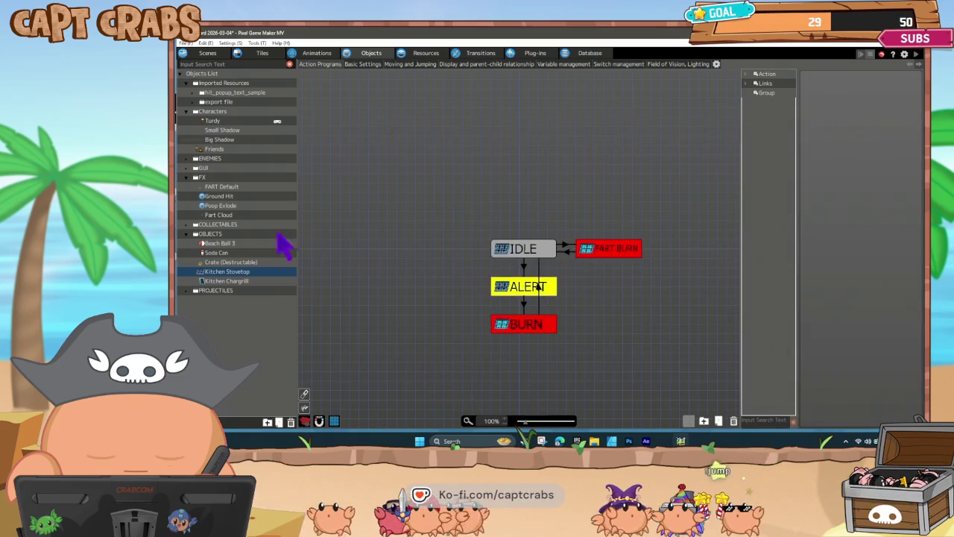
- Leave Kitchen Stovetop's attack hits at Player Group only, then start a playtest with F5
{"action": "right_click", "coordinate": [249, 273]}
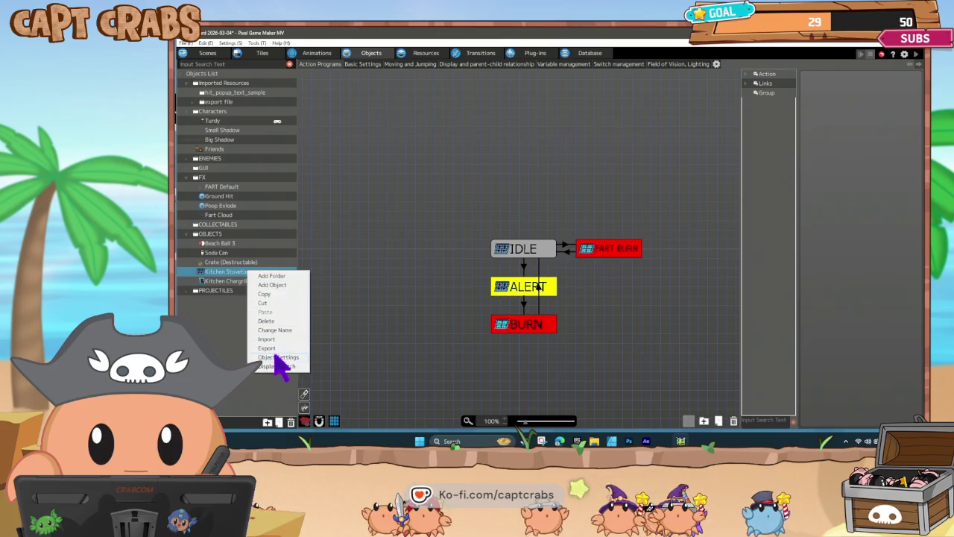
{"action": "left_click", "coordinate": [280, 358]}
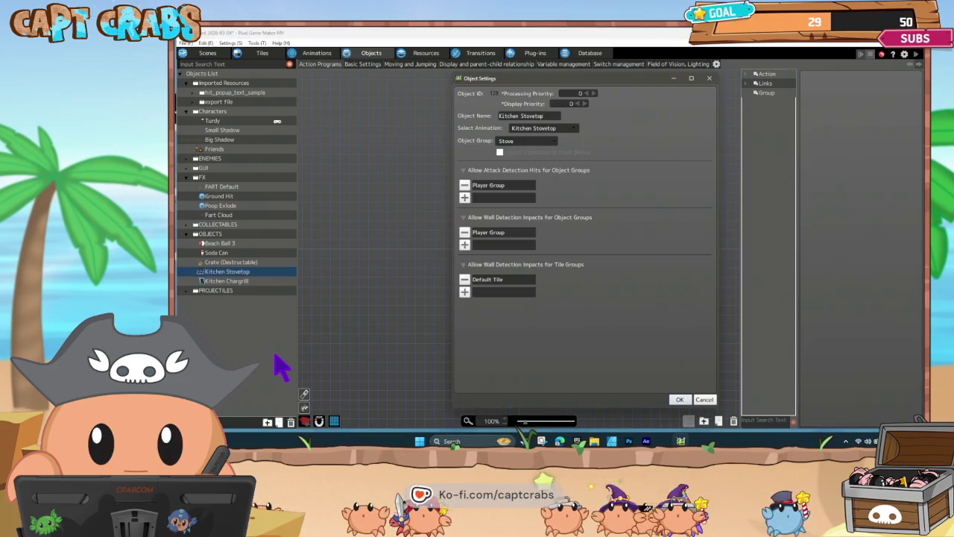
{"action": "left_click", "coordinate": [465, 198]}
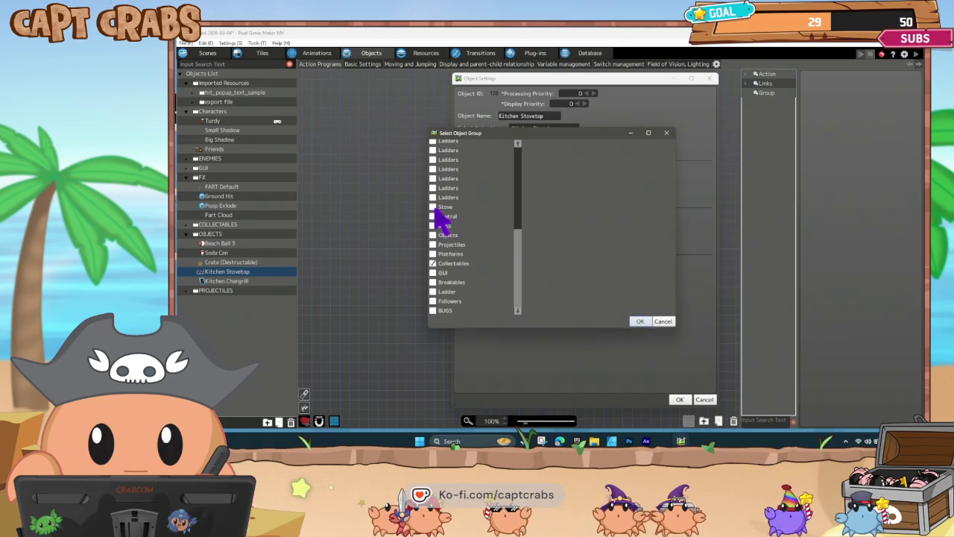
{"action": "left_click", "coordinate": [640, 320]}
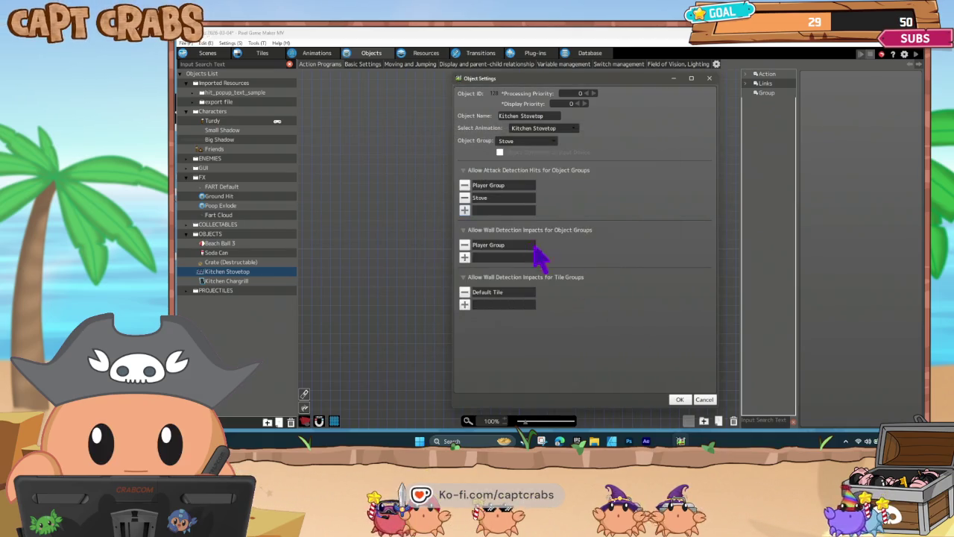
{"action": "left_click", "coordinate": [465, 198]}
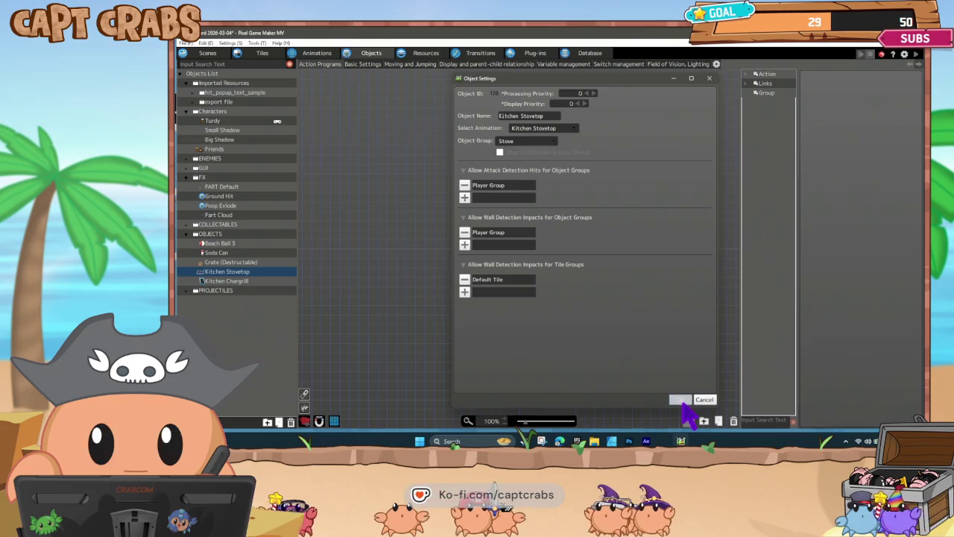
{"action": "left_click", "coordinate": [680, 400]}
{"action": "left_click", "coordinate": [464, 308]}
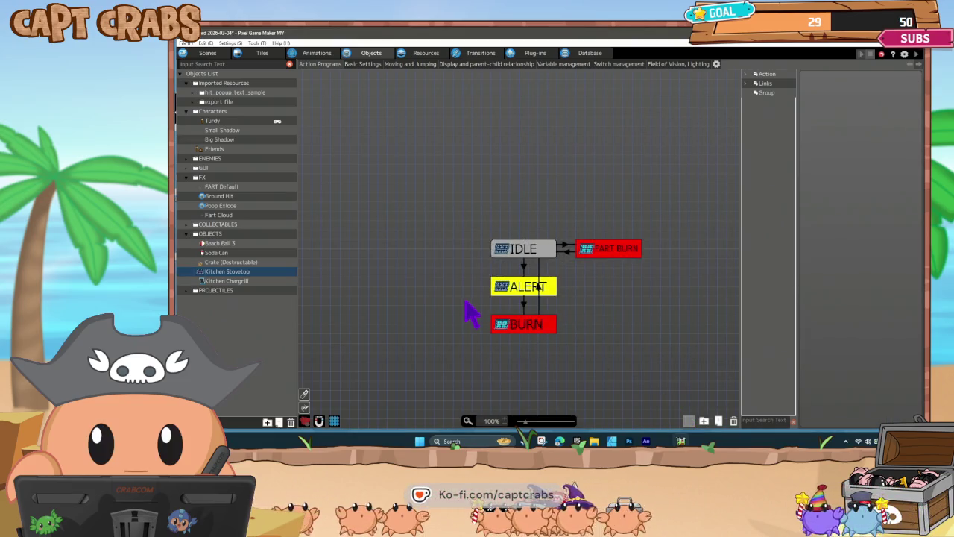
{"action": "key", "text": "F5"}
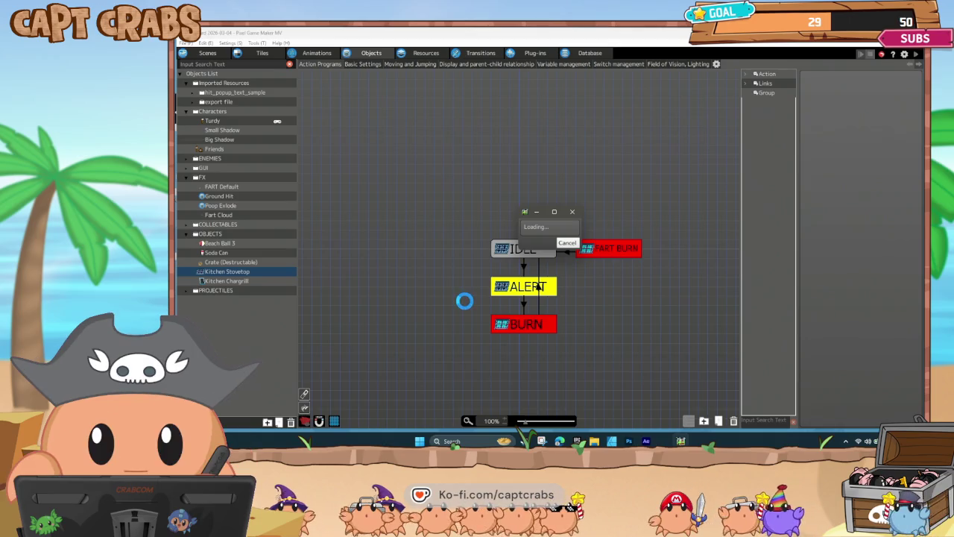
- Walk onto the stovetop and release gas over it, then close the playtest
{"action": "key", "text": "Right"}
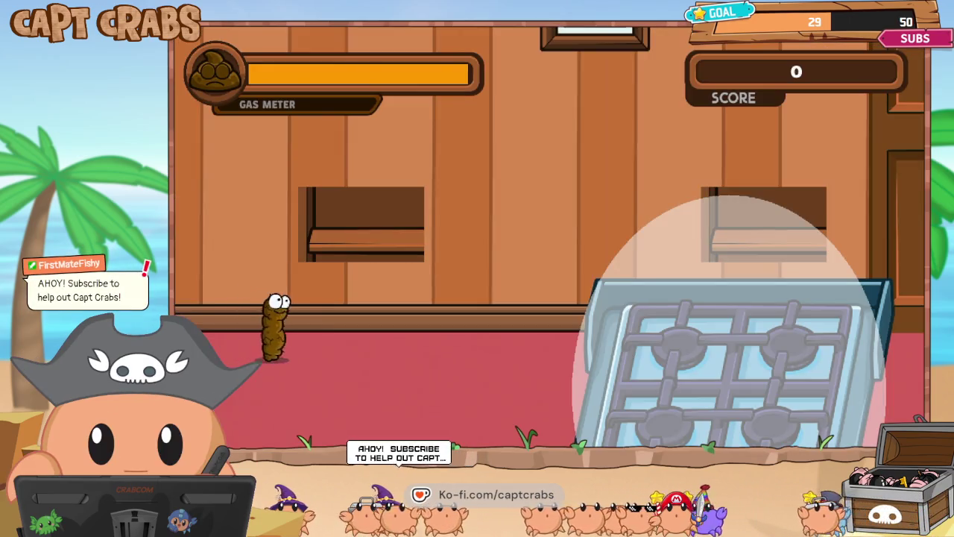
{"action": "key", "text": "Right"}
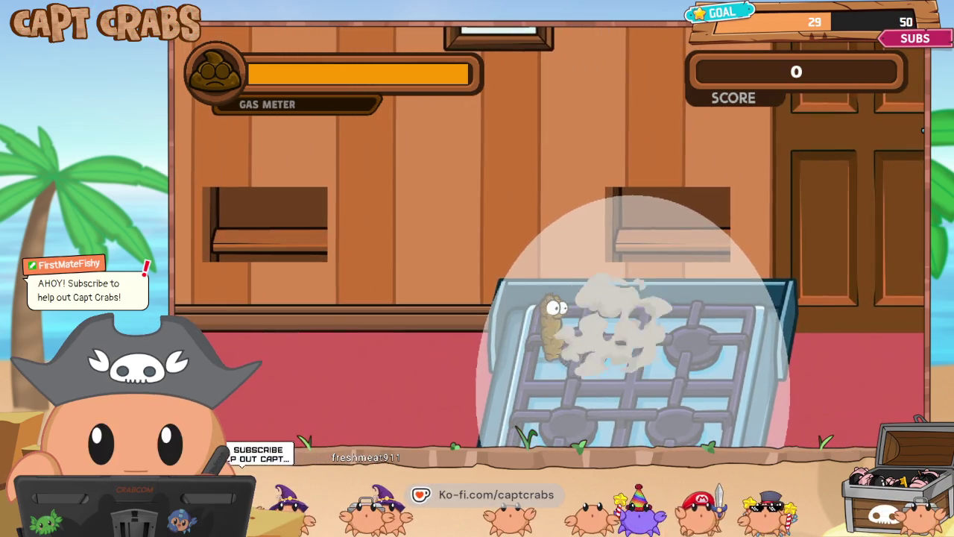
{"action": "key", "text": "Left"}
{"action": "key", "text": "Right"}
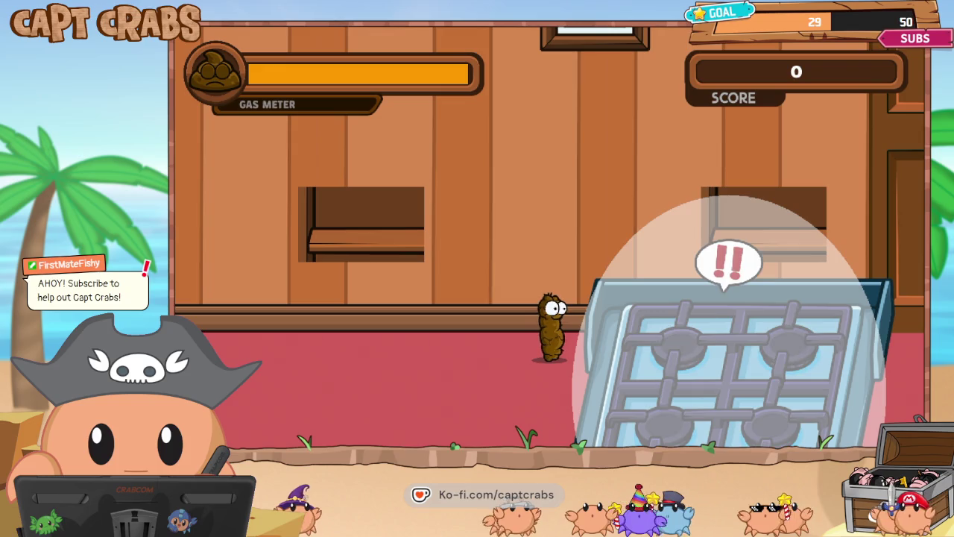
{"action": "key", "text": "Escape"}
{"action": "key", "text": "alt+F4"}
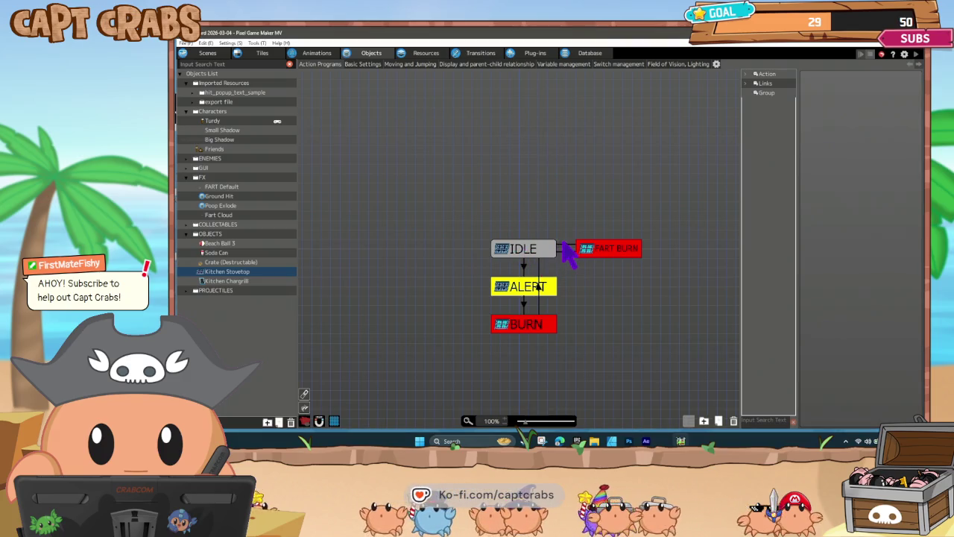
- Change the IDLE→FART BURN link's Discovered Other Objects condition to detect FX > Poop Exlode
{"action": "left_click", "coordinate": [566, 249]}
{"action": "double_click", "coordinate": [836, 225]}
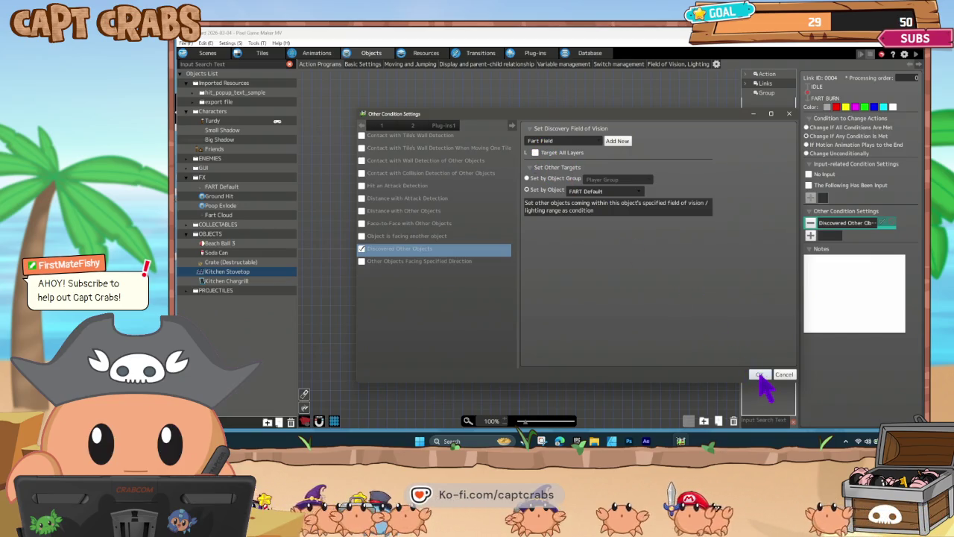
{"action": "left_click", "coordinate": [759, 375]}
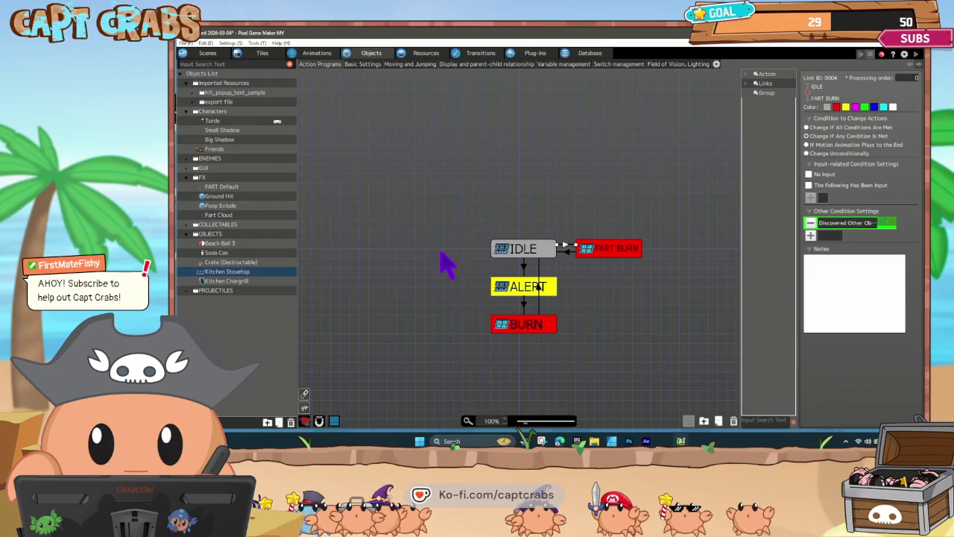
{"action": "double_click", "coordinate": [842, 223]}
{"action": "left_click", "coordinate": [624, 191]}
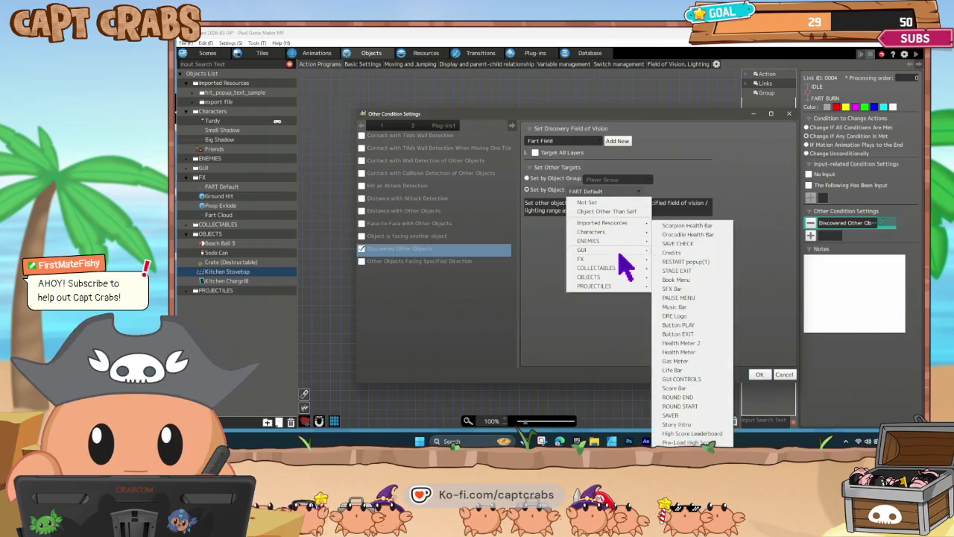
{"action": "mouse_move", "coordinate": [620, 258]}
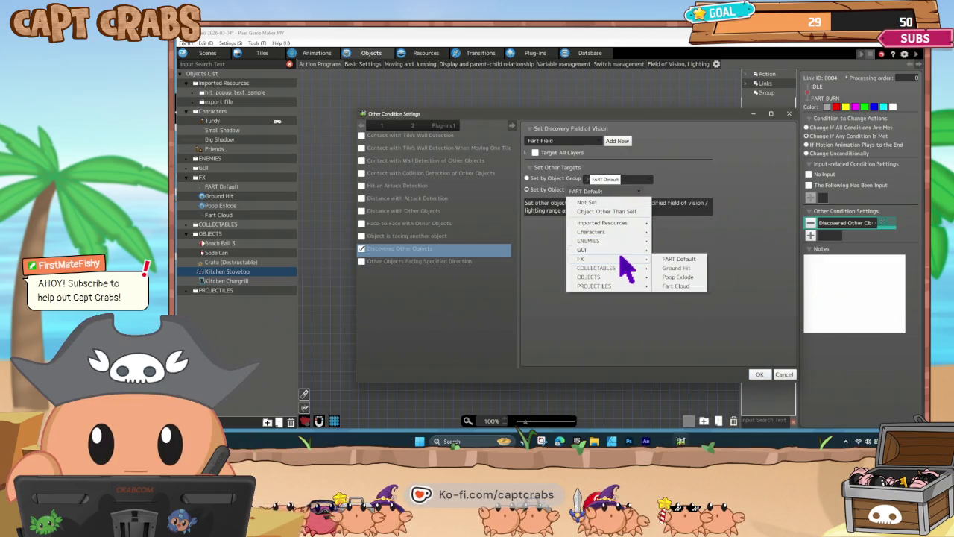
{"action": "left_click", "coordinate": [679, 277]}
{"action": "left_click", "coordinate": [757, 374]}
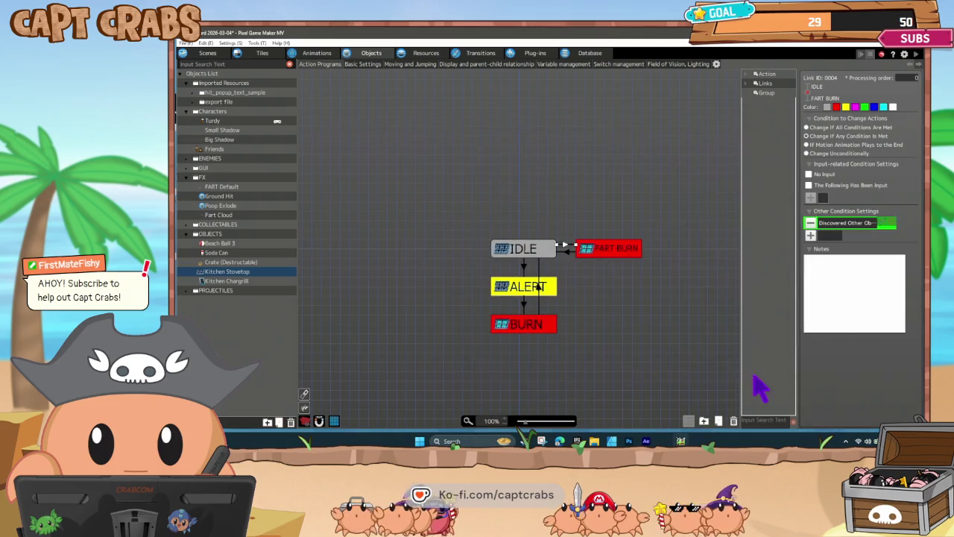
{"action": "left_click", "coordinate": [663, 350]}
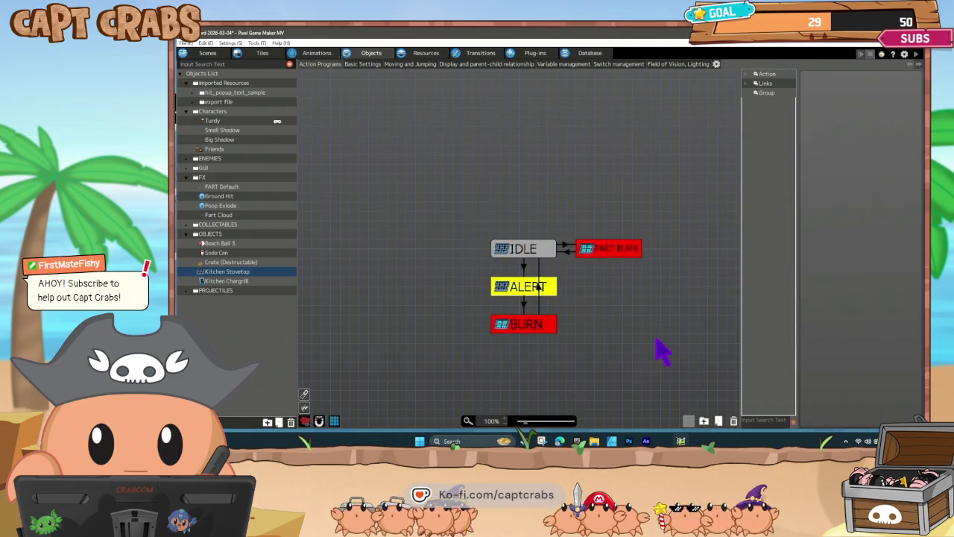
{"action": "left_click", "coordinate": [567, 254]}
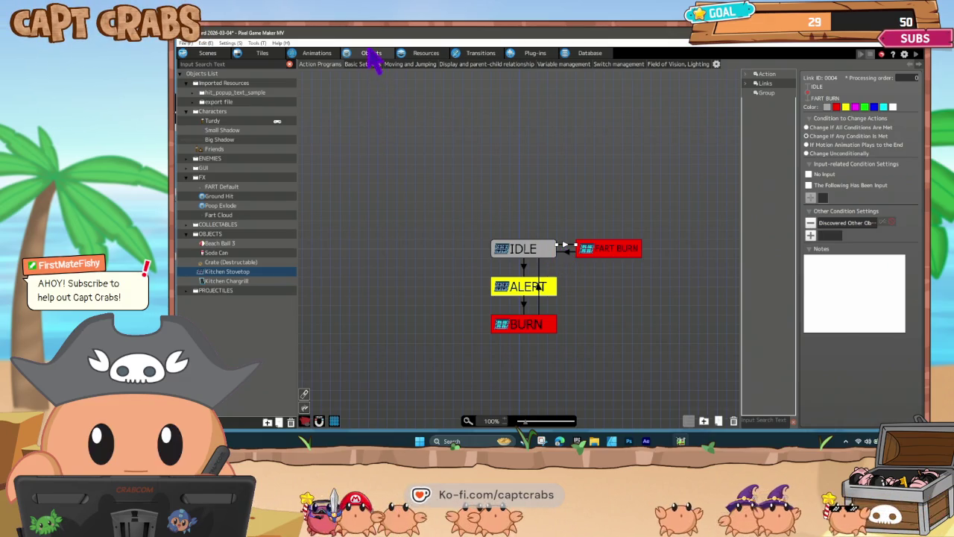
{"action": "left_click", "coordinate": [214, 121]}
{"action": "left_click_drag", "start_coordinate": [319, 181], "coordinate": [457, 202]}
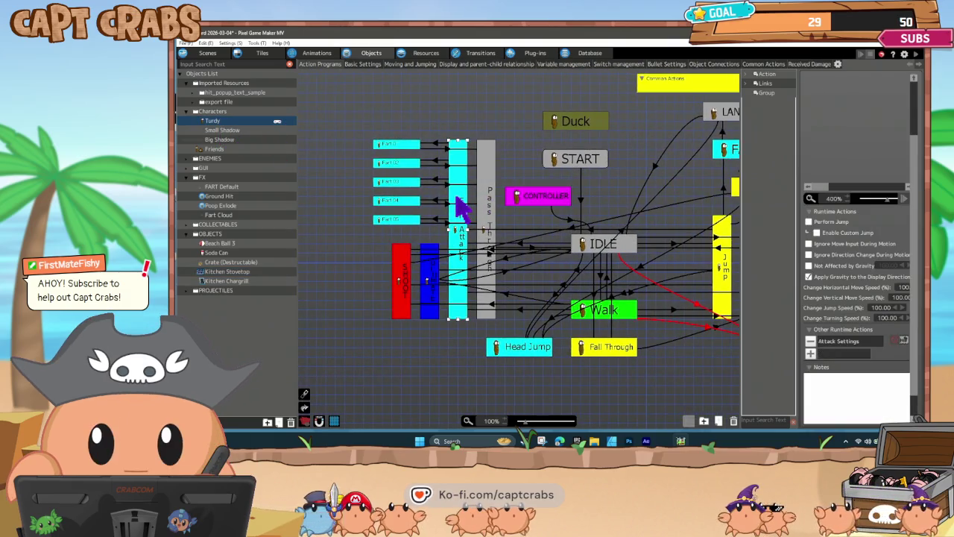
{"action": "left_click", "coordinate": [407, 185]}
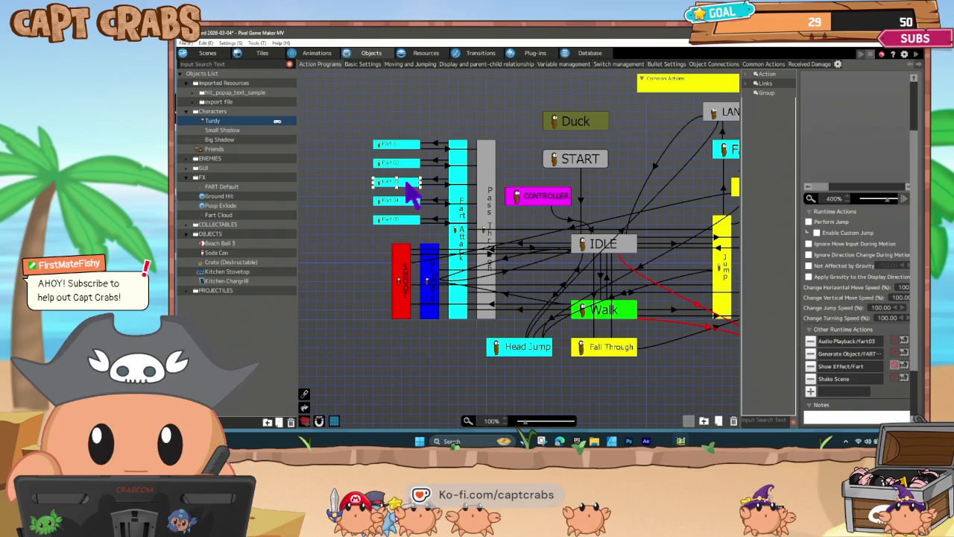
{"action": "left_click", "coordinate": [850, 355]}
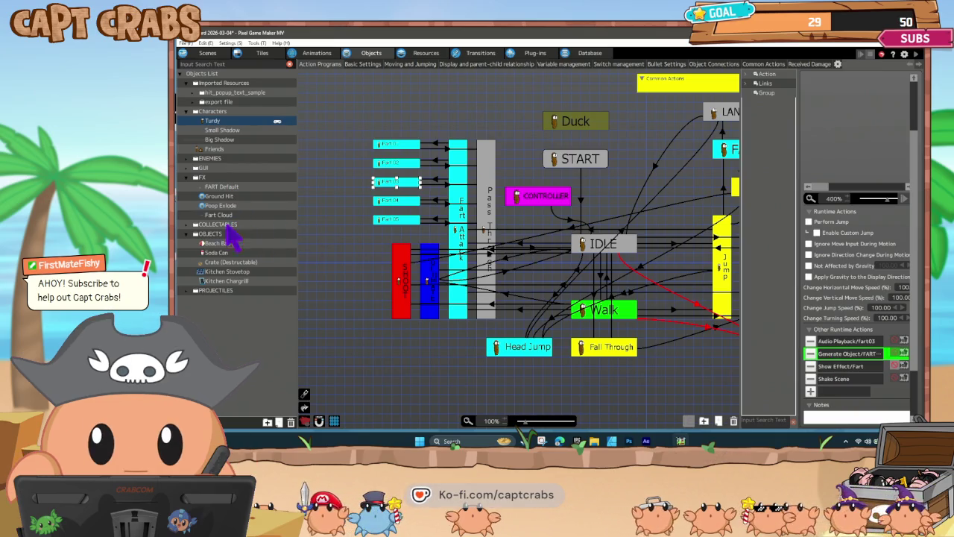
{"action": "left_click", "coordinate": [235, 272]}
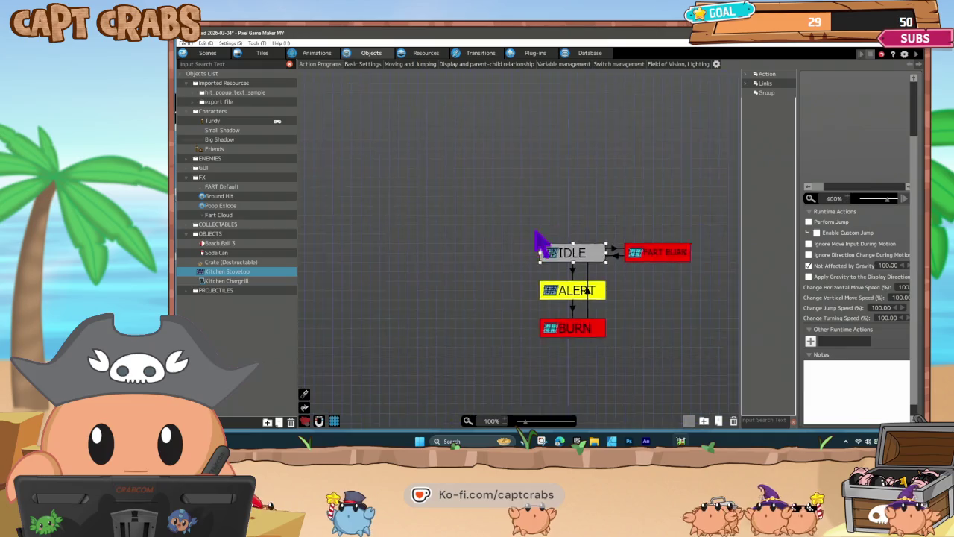
- Set the IDLE→FART BURN link to trigger on a Player Group attack hit from all four directions
{"action": "left_click", "coordinate": [511, 253]}
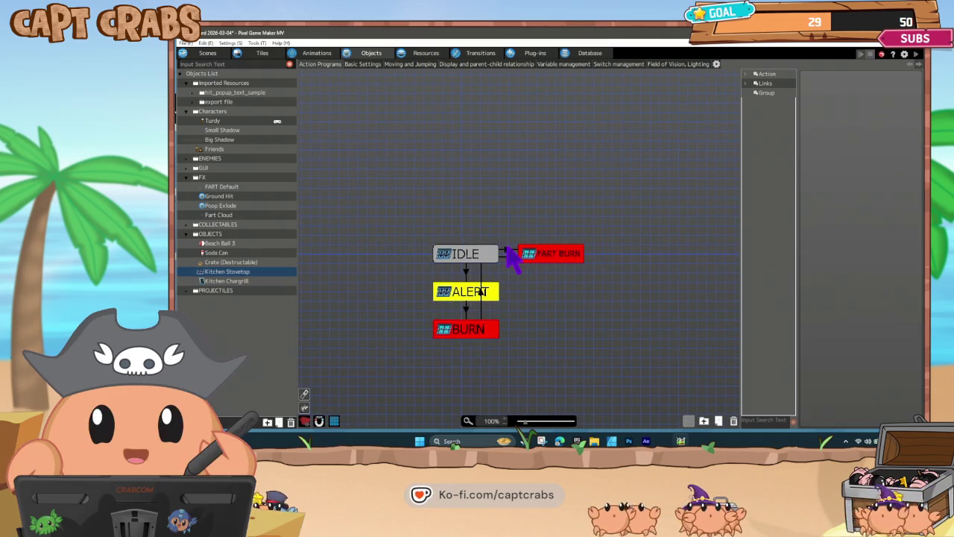
{"action": "left_click", "coordinate": [510, 252]}
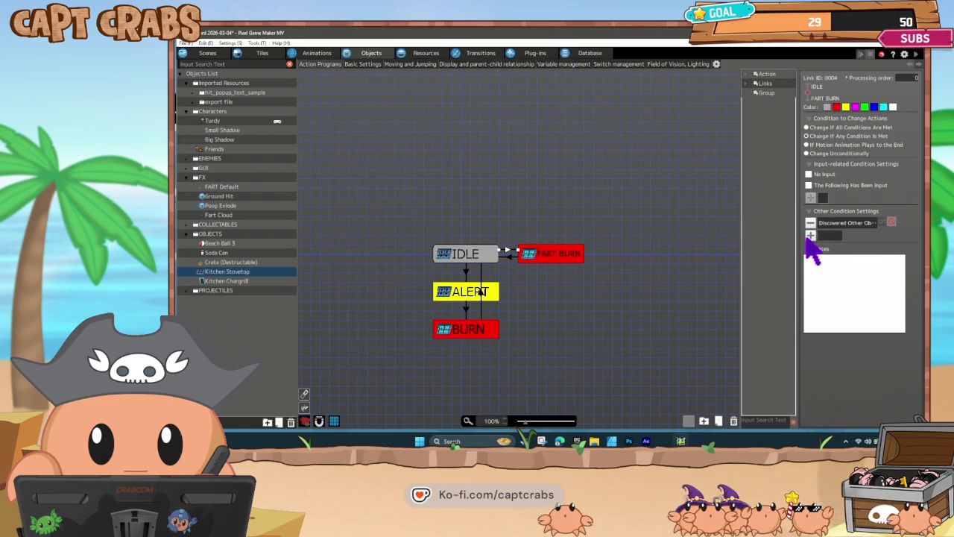
{"action": "left_click", "coordinate": [810, 235]}
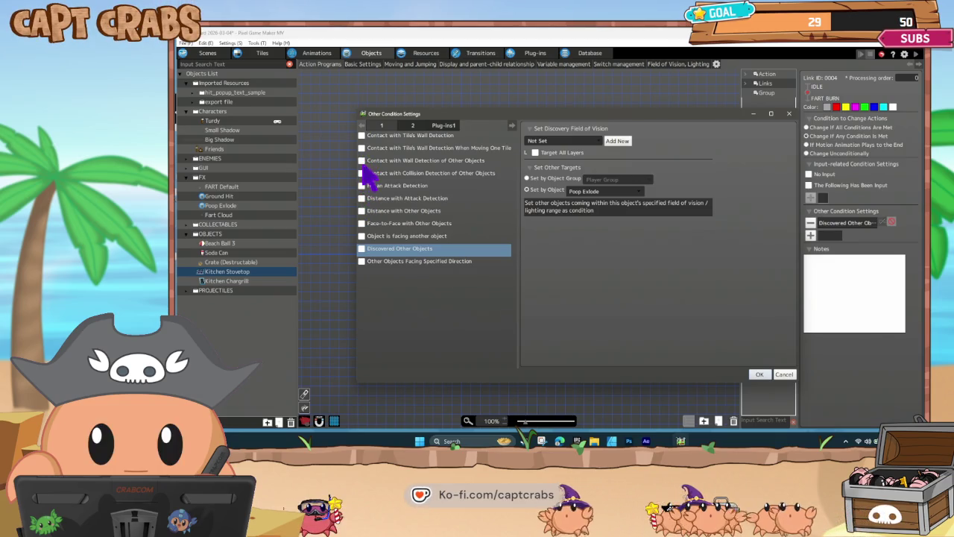
{"action": "left_click", "coordinate": [362, 186]}
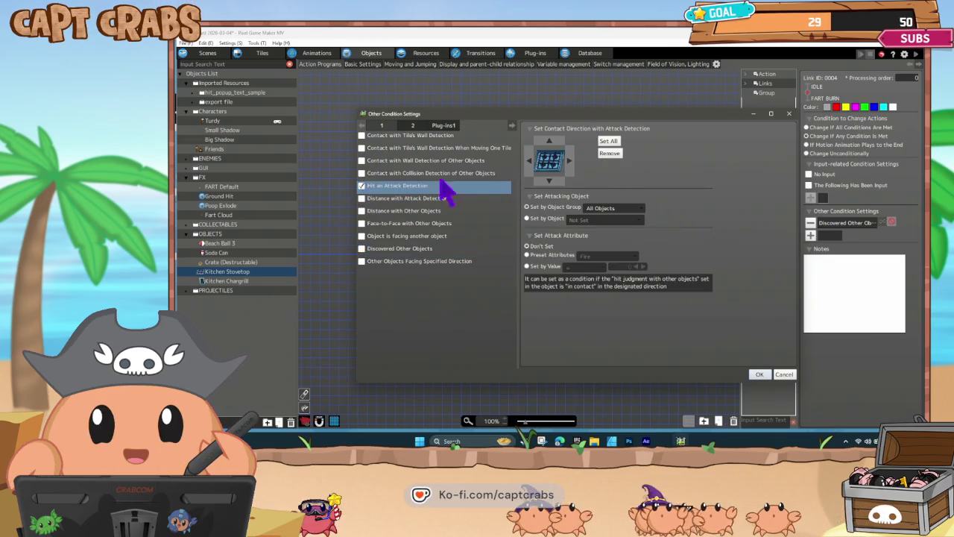
{"action": "left_click", "coordinate": [569, 160]}
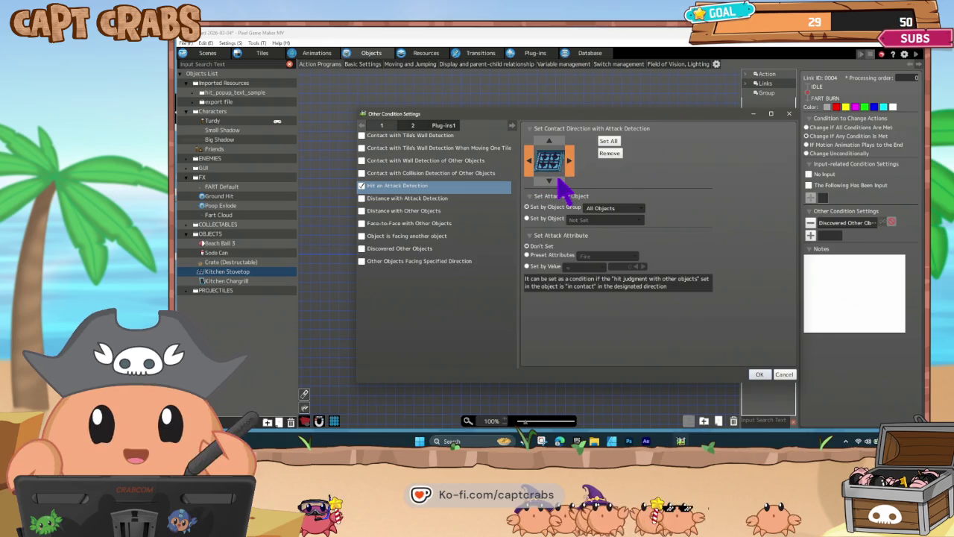
{"action": "left_click", "coordinate": [550, 141]}
{"action": "left_click", "coordinate": [607, 208]}
{"action": "left_click", "coordinate": [616, 234]}
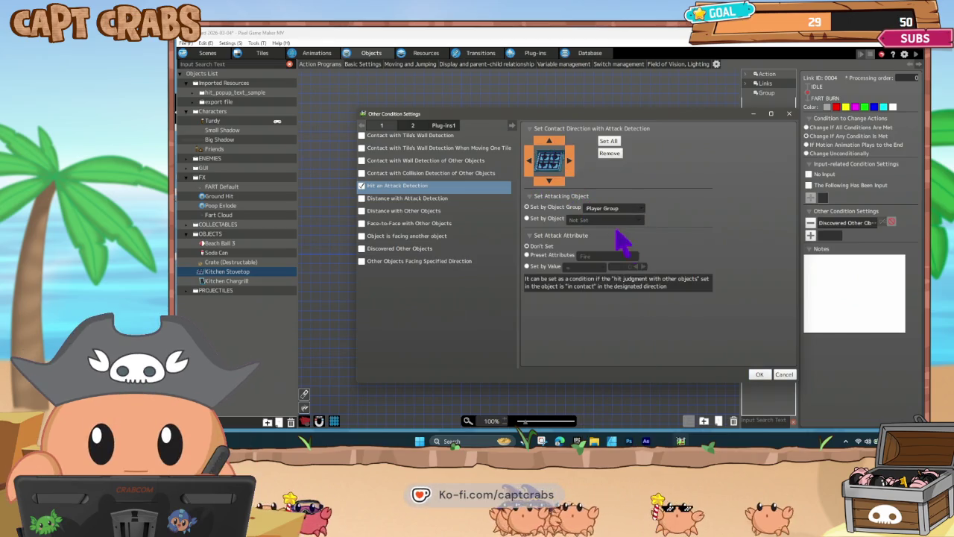
- Playtest the kitchen by walking onto the stovetop and farting on it to light the burners
{"action": "left_click", "coordinate": [759, 374]}
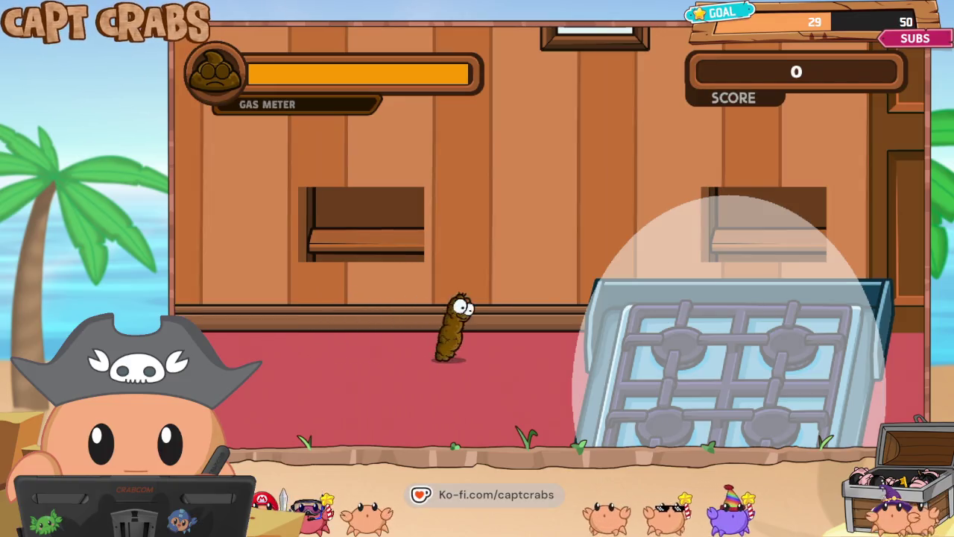
{"action": "key", "text": "Right"}
{"action": "key", "text": "Left"}
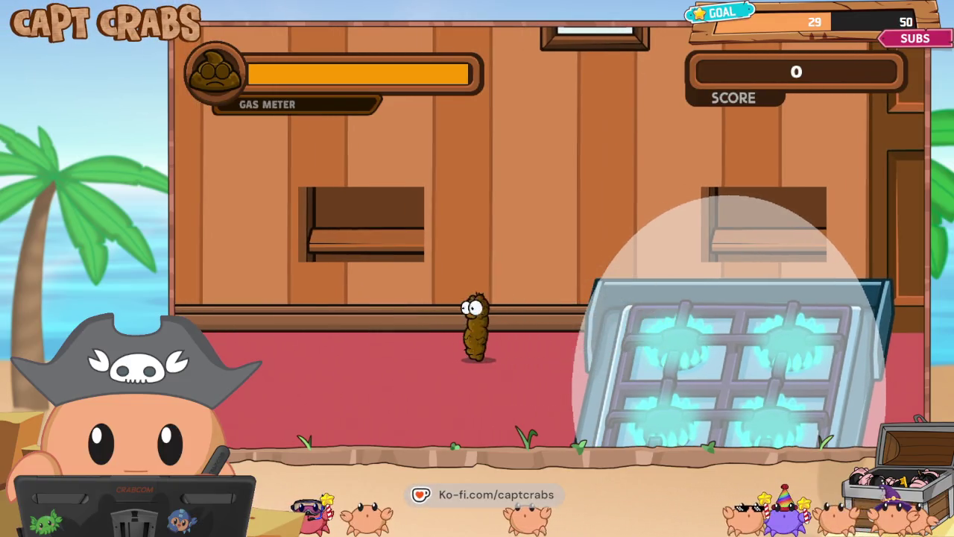
{"action": "key", "text": "Right"}
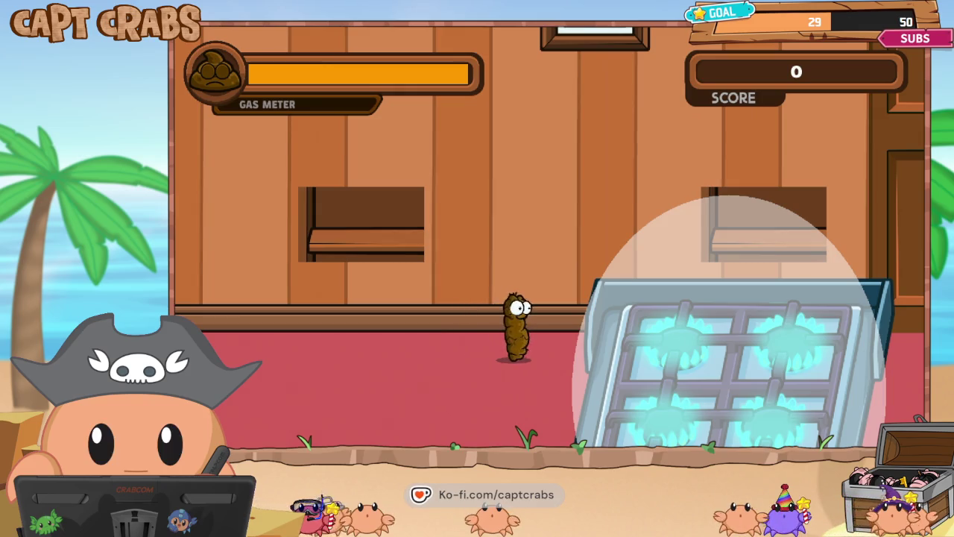
{"action": "key", "text": "Right"}
{"action": "key", "text": "Up"}
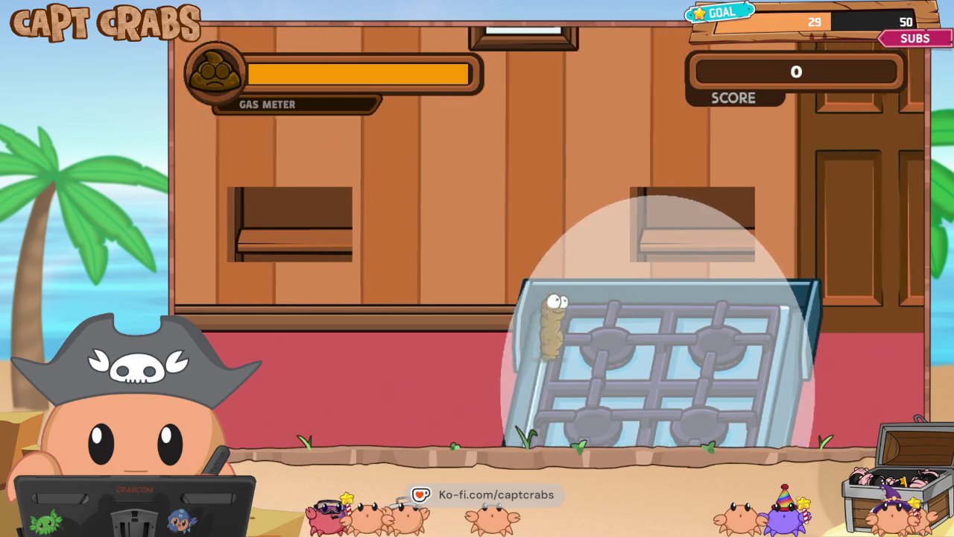
{"action": "key", "text": "Right"}
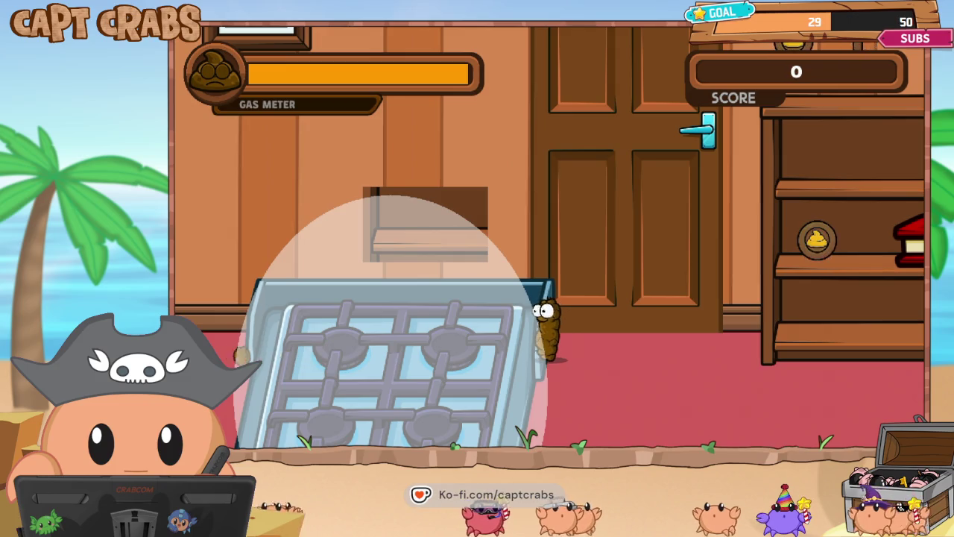
{"action": "key", "text": "Right"}
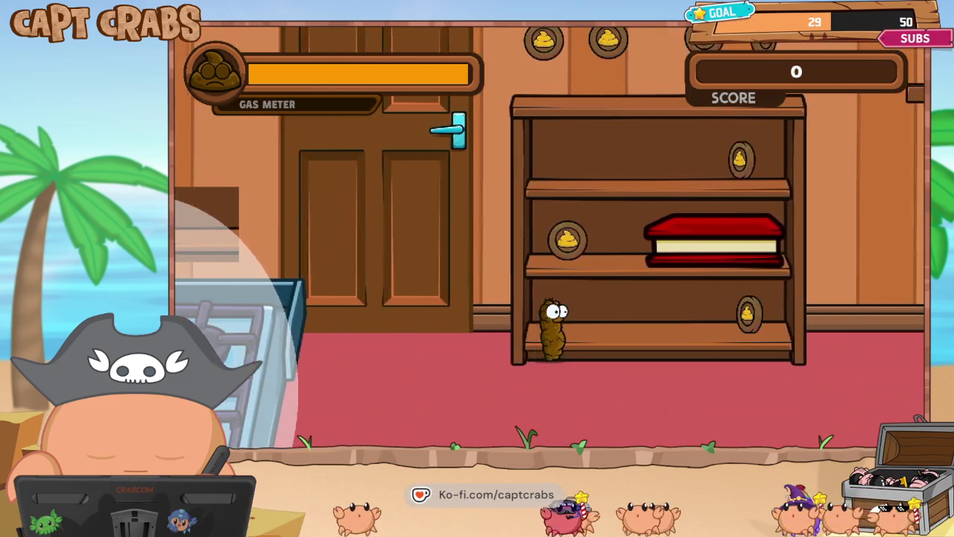
{"action": "key", "text": "Left"}
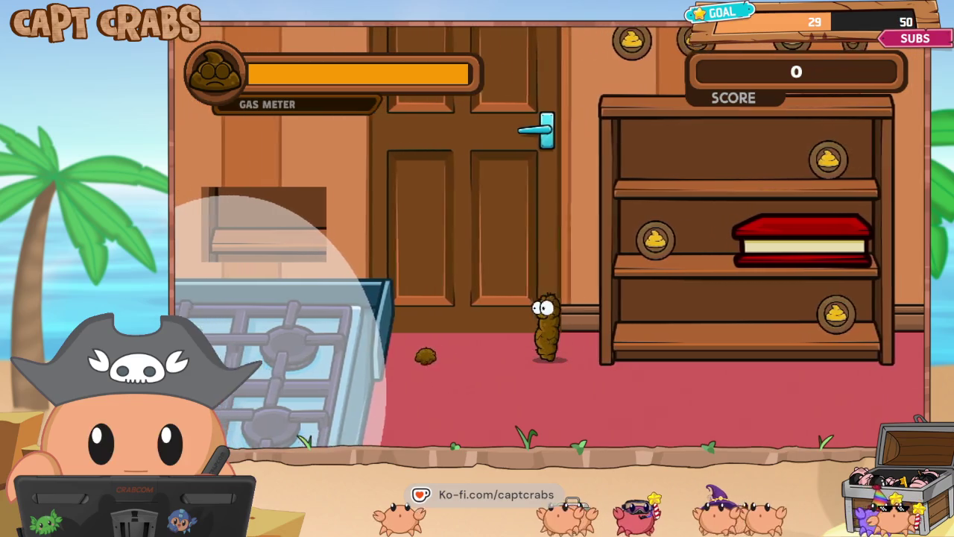
{"action": "key", "text": "Left"}
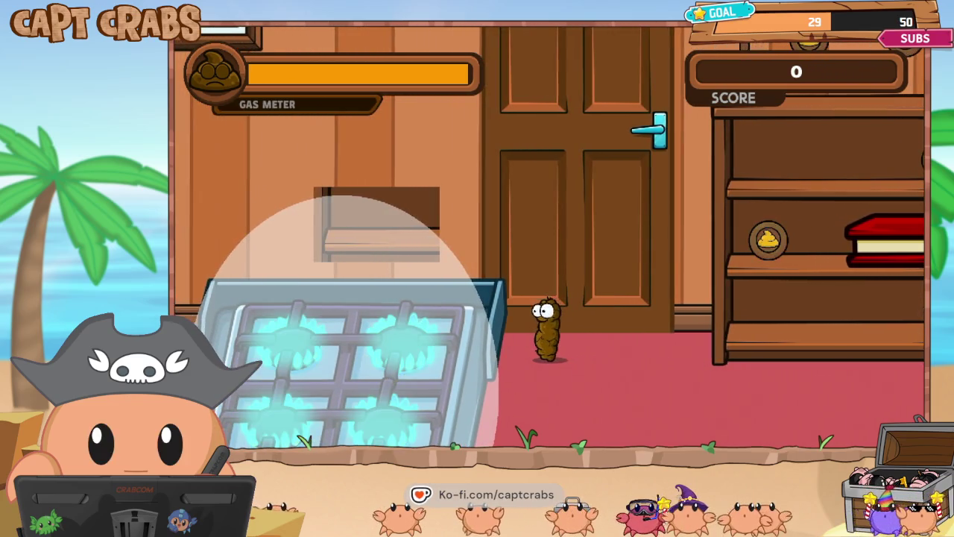
{"action": "key", "text": "Right"}
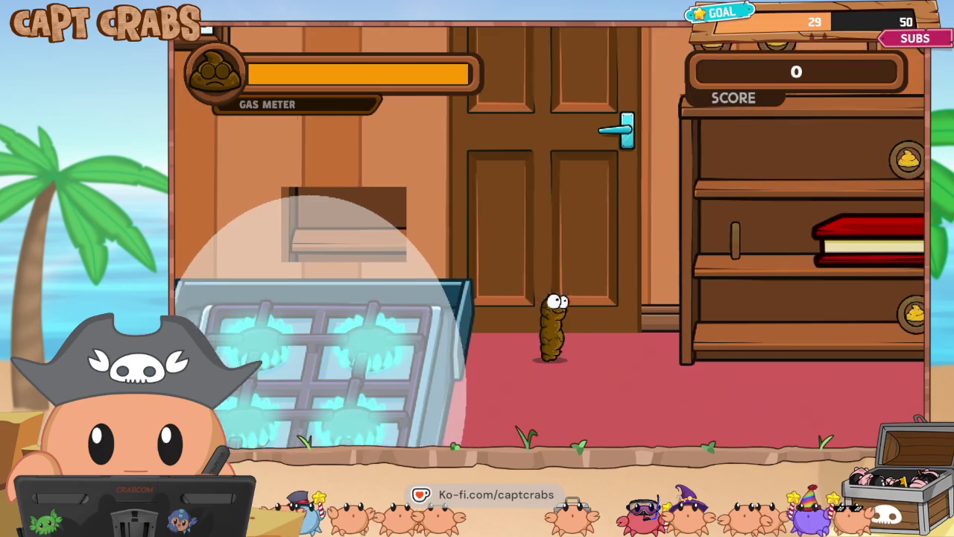
{"action": "key", "text": "Left"}
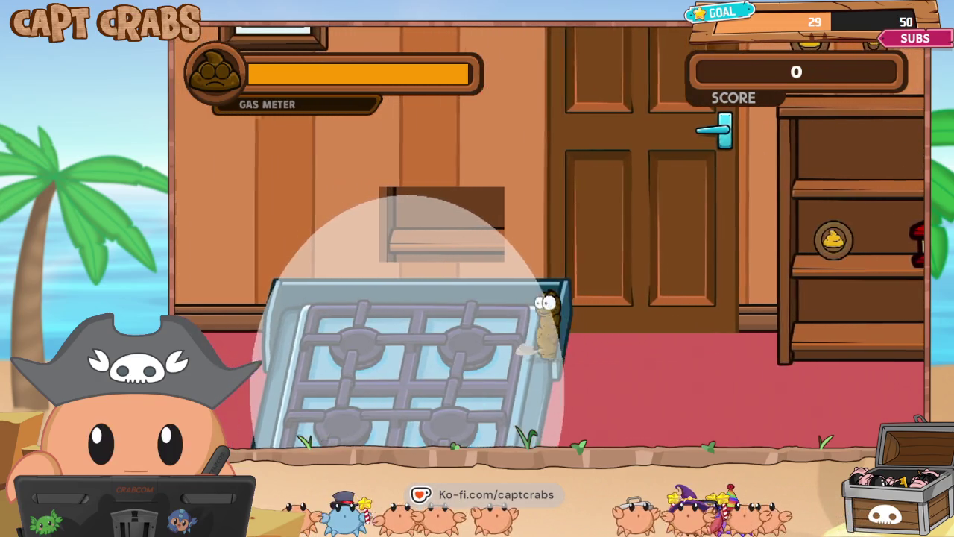
{"action": "key", "text": "space"}
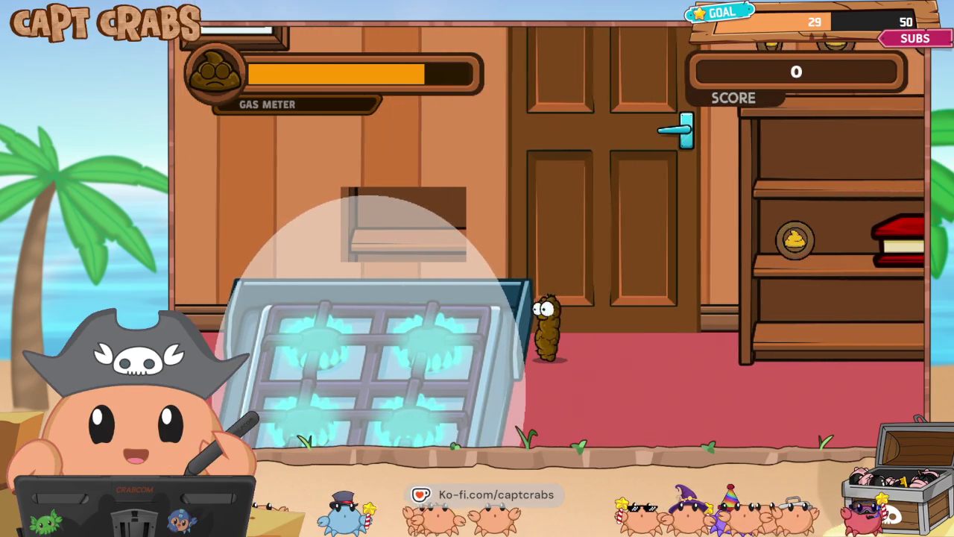
- Exit the playtest through the pause menu's Exit Game option
{"action": "key", "text": "Escape"}
{"action": "key", "text": "Down"}
{"action": "key", "text": "Down"}
{"action": "key", "text": "Down"}
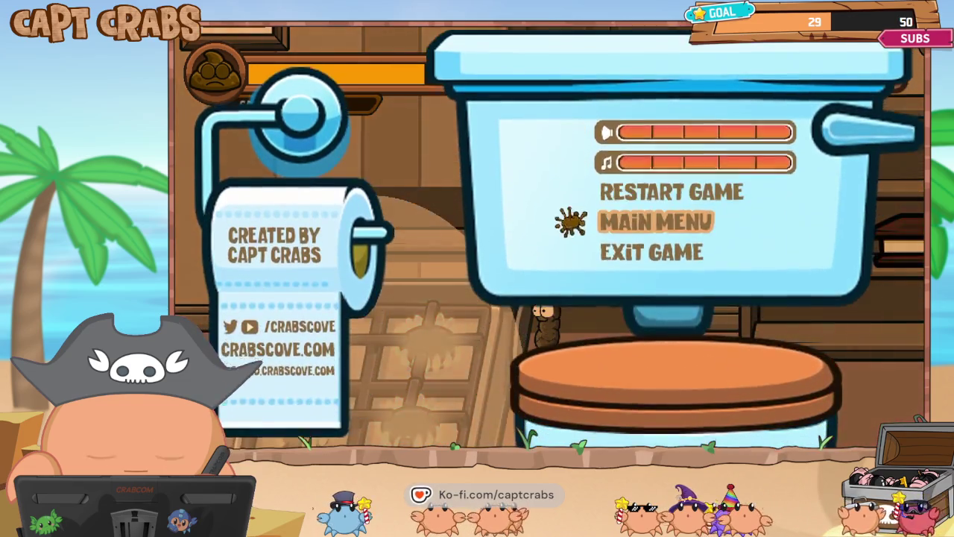
{"action": "key", "text": "Down"}
{"action": "key", "text": "Return"}
{"action": "left_click", "coordinate": [675, 64]}
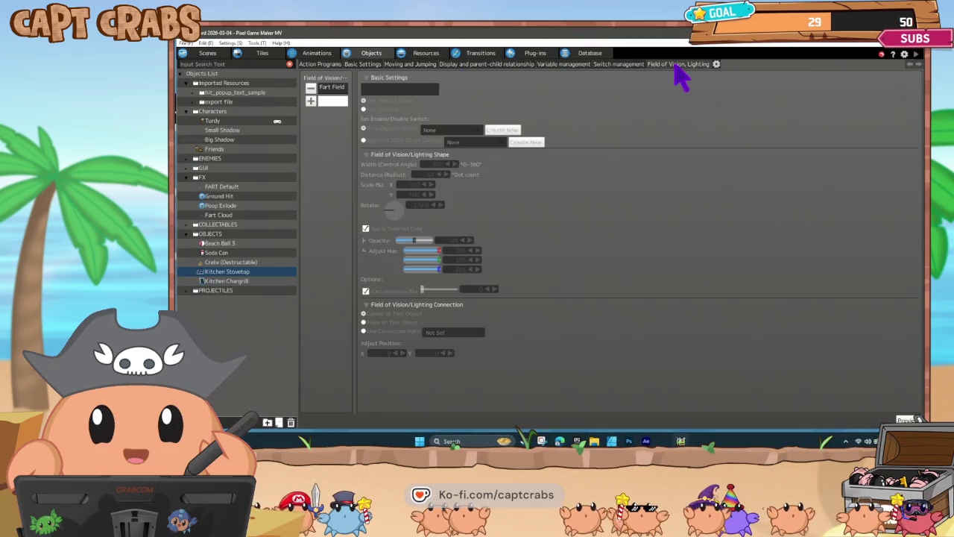
{"action": "left_click", "coordinate": [341, 93]}
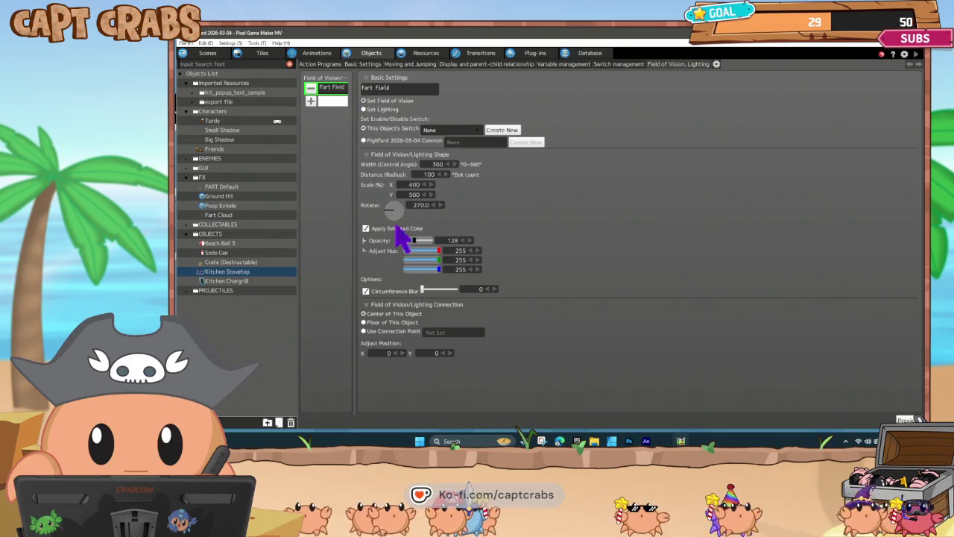
{"action": "left_click", "coordinate": [320, 64]}
{"action": "left_click", "coordinate": [547, 257]}
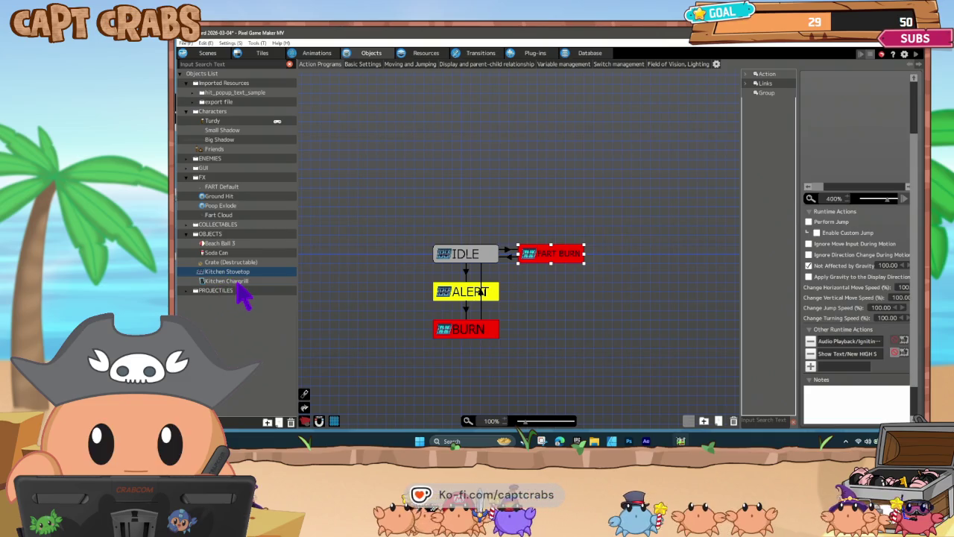
{"action": "left_click", "coordinate": [228, 281]}
- Duplicate the Kitchen Chargrill's BURN state as BURN(1), removing the extra fire burn audio action
{"action": "left_click", "coordinate": [466, 319]}
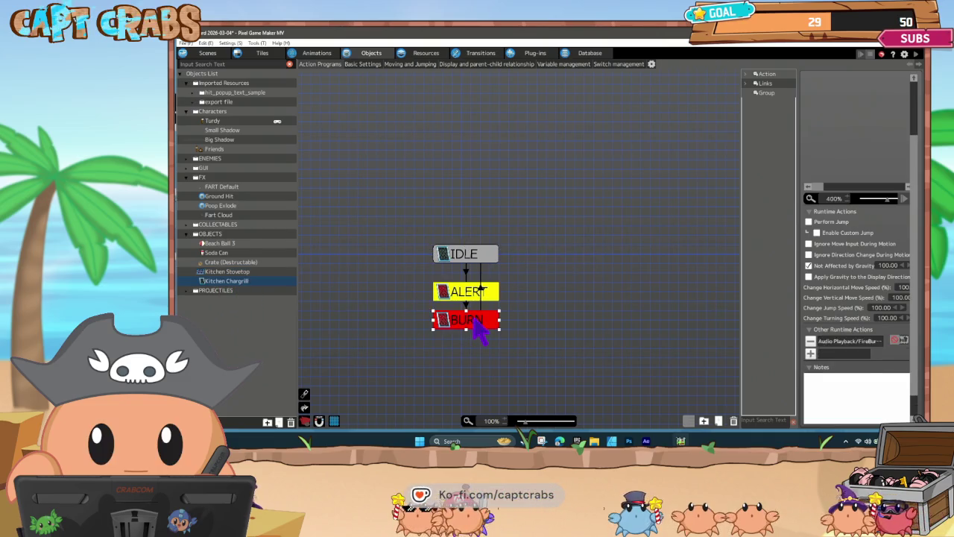
{"action": "key", "text": "ctrl+v"}
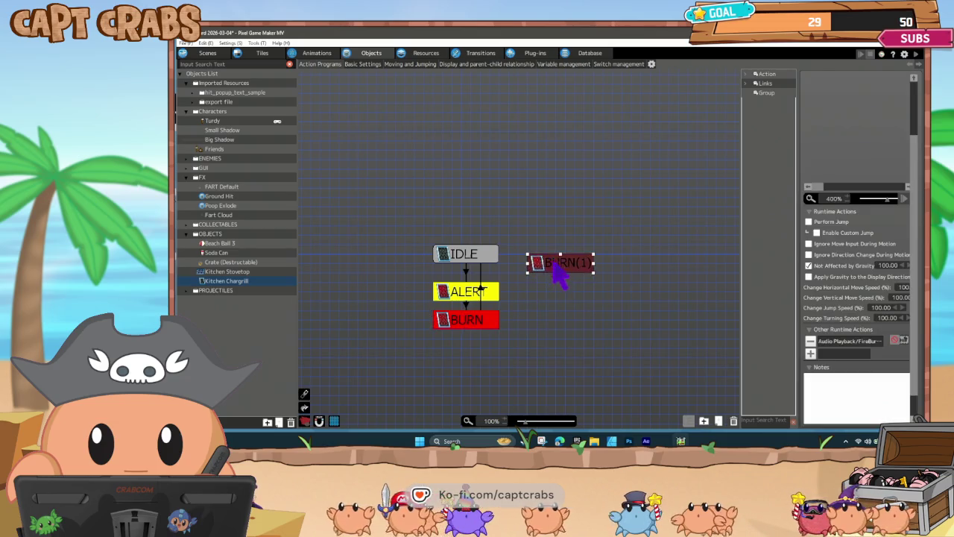
{"action": "left_click", "coordinate": [492, 295]}
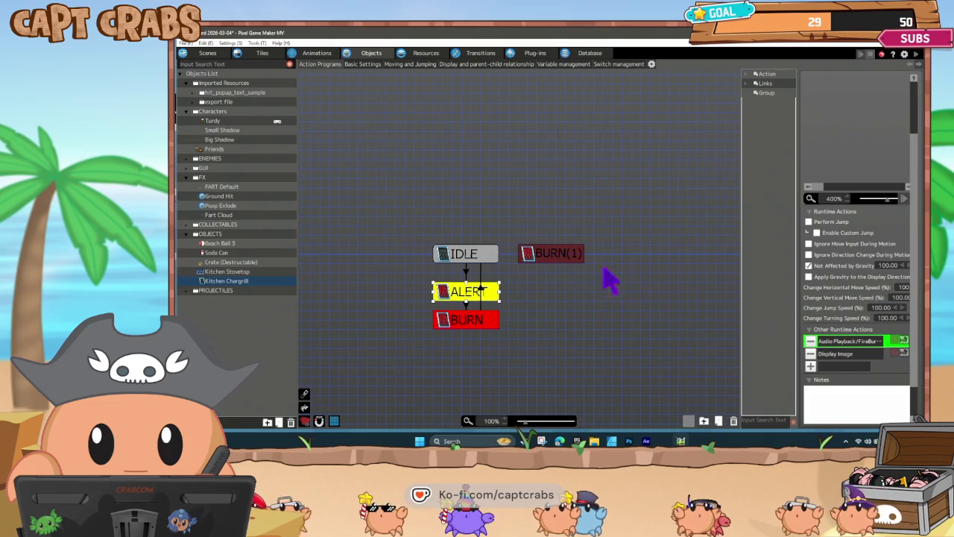
{"action": "left_click", "coordinate": [568, 259]}
{"action": "key", "text": "ctrl+v"}
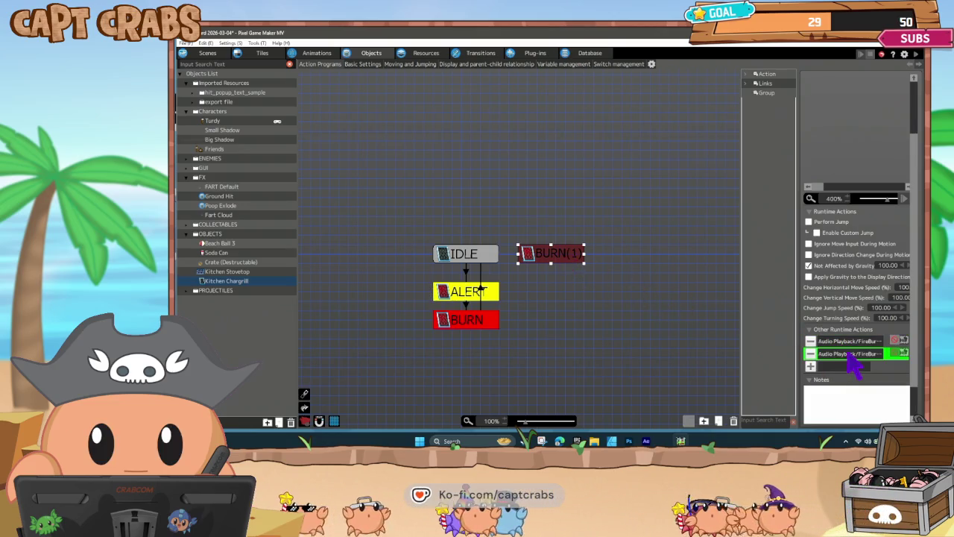
{"action": "left_click", "coordinate": [810, 340]}
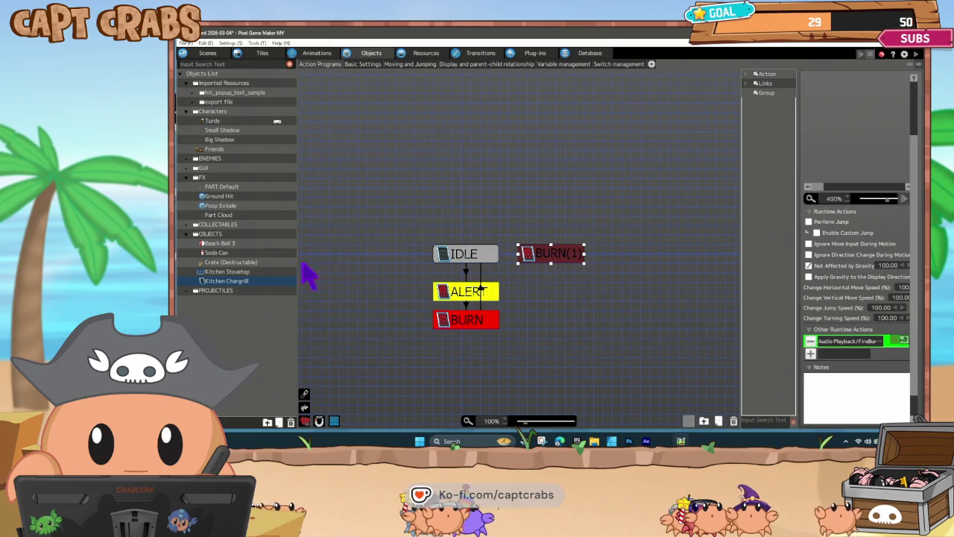
- Check the Kitchen Stovetop's IDLE→FART BURN link options for reference
{"action": "left_click", "coordinate": [233, 272]}
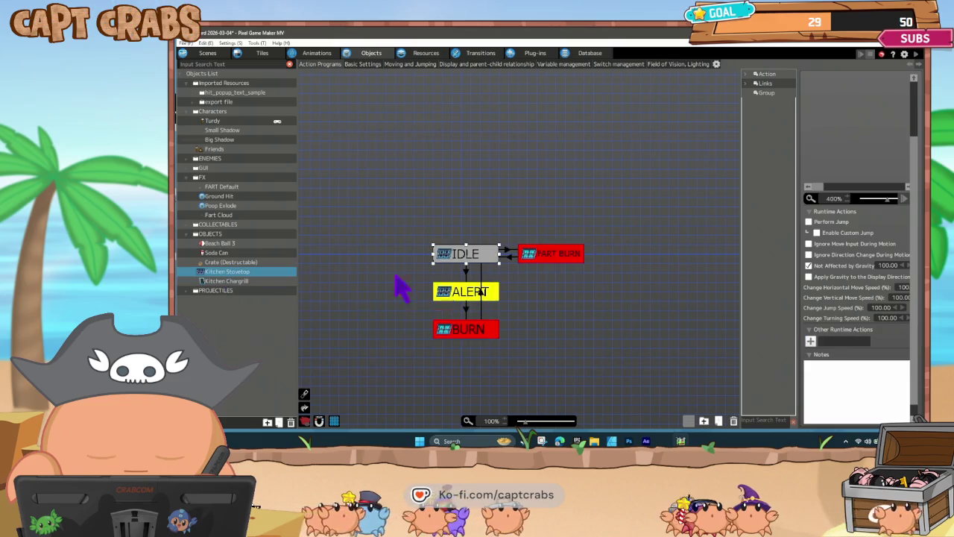
{"action": "left_click", "coordinate": [506, 252]}
{"action": "right_click", "coordinate": [506, 251]}
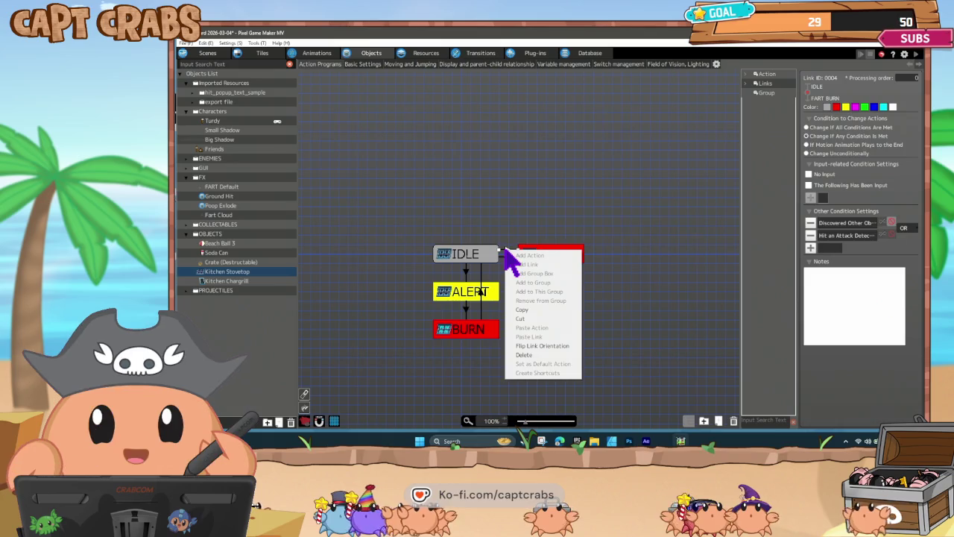
{"action": "left_click", "coordinate": [528, 310]}
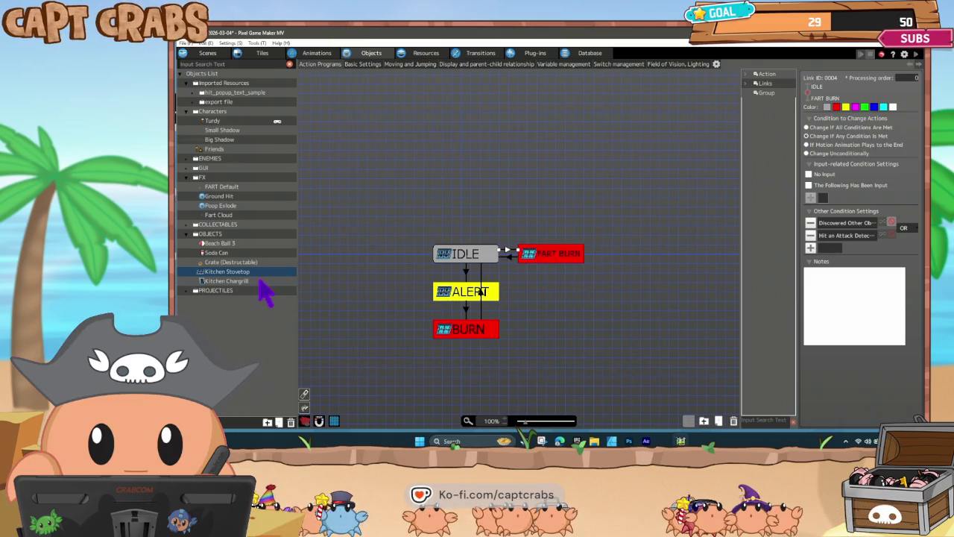
{"action": "left_click", "coordinate": [262, 281]}
- Link the chargrill's IDLE state to BURN(1) and BURN(1) back to IDLE
{"action": "right_click", "coordinate": [490, 255]}
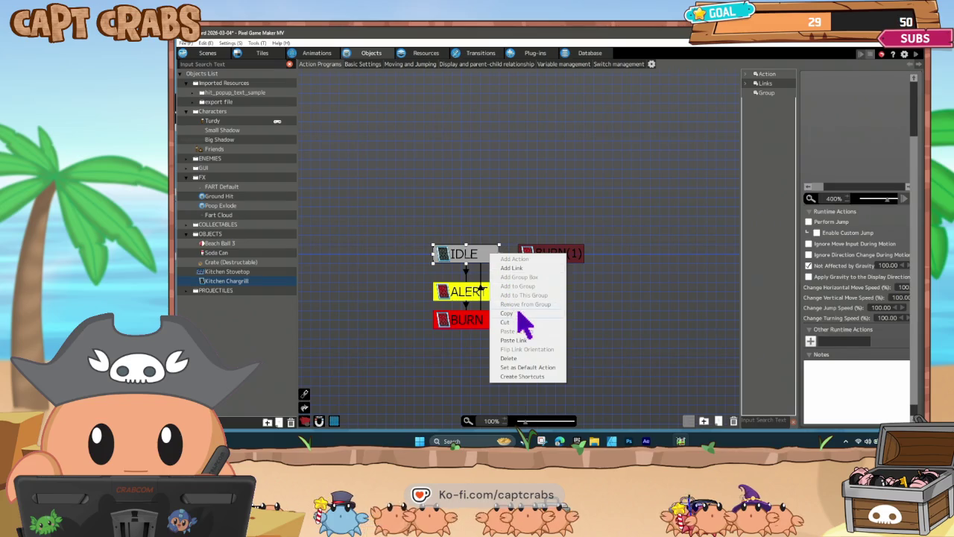
{"action": "left_click", "coordinate": [534, 340]}
{"action": "left_click", "coordinate": [538, 259]}
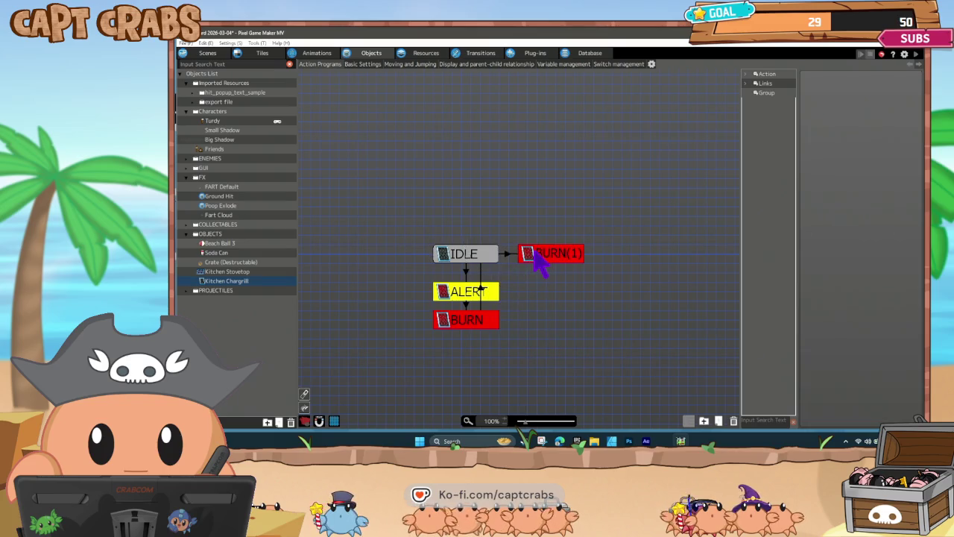
{"action": "left_click", "coordinate": [483, 288]}
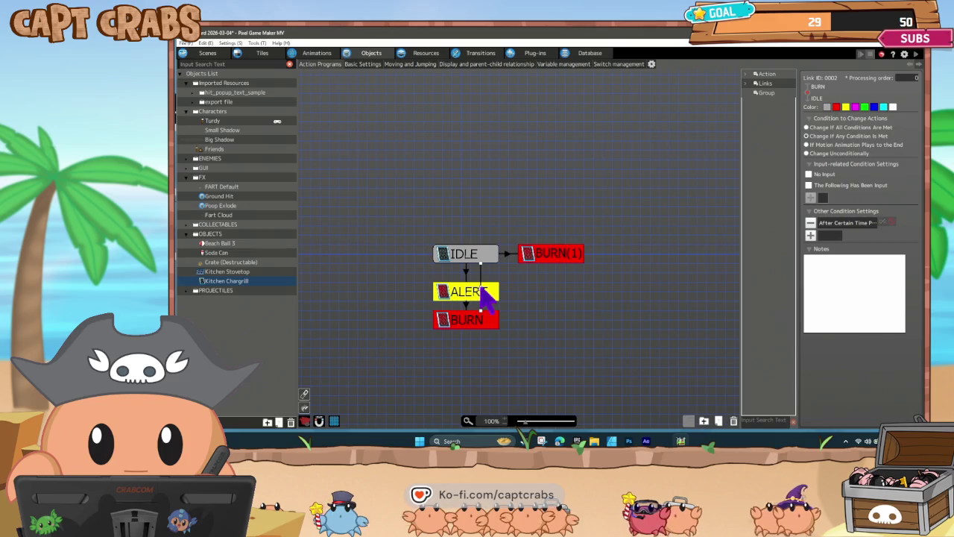
{"action": "right_click", "coordinate": [483, 287]}
{"action": "left_click", "coordinate": [526, 261]}
{"action": "right_click", "coordinate": [524, 259]}
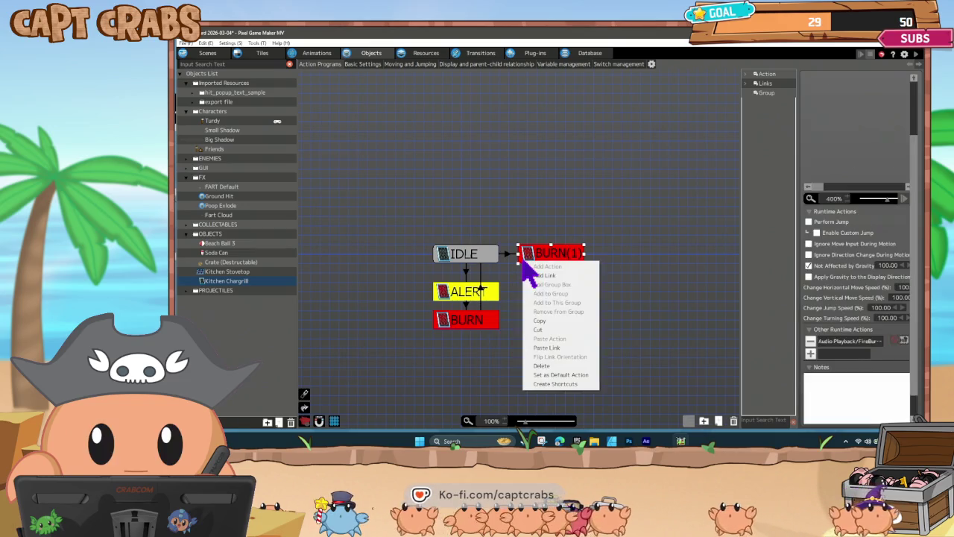
{"action": "left_click", "coordinate": [489, 277]}
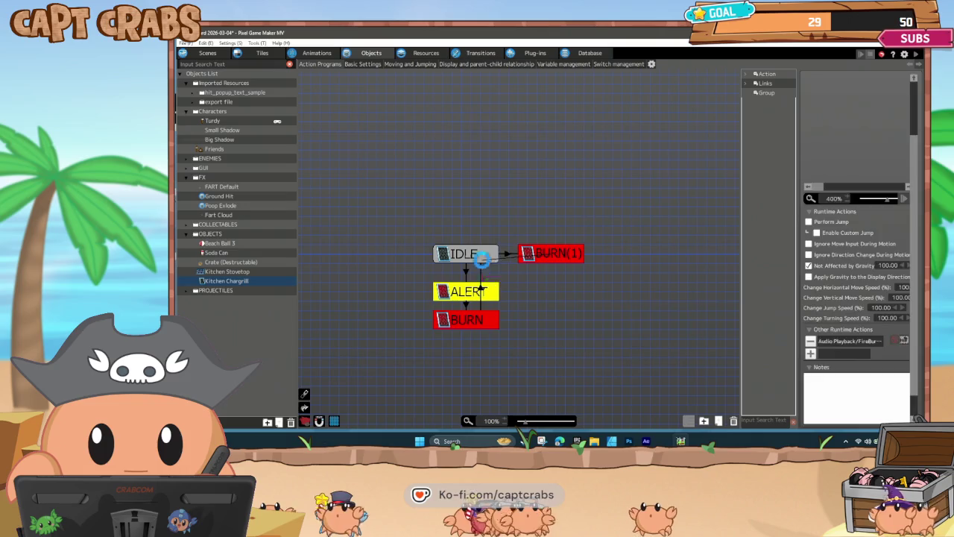
{"action": "left_click", "coordinate": [507, 276]}
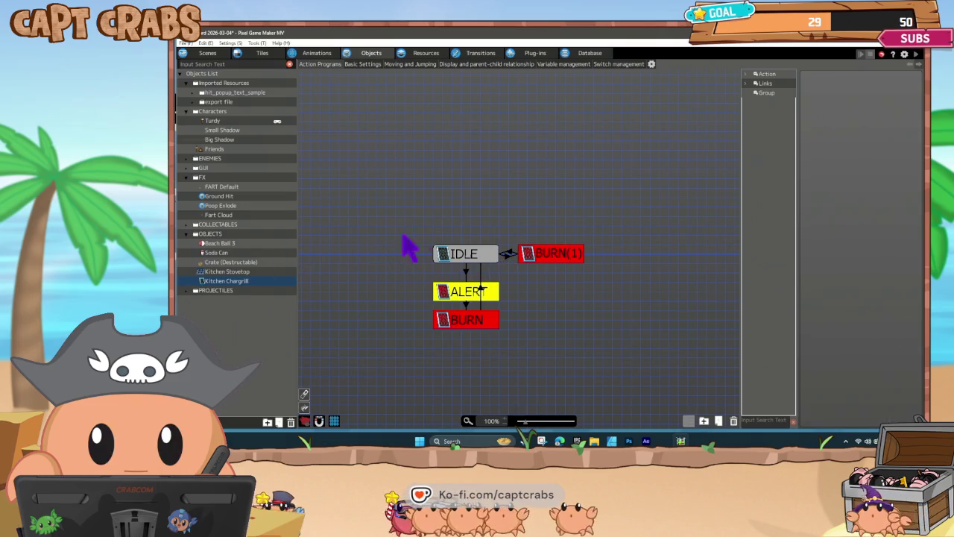
- Rename the chargrill's BURN(1) state to FART BURN
{"action": "left_click", "coordinate": [572, 265]}
{"action": "scroll", "coordinate": [860, 145], "scroll_direction": "up", "scroll_amount": 5}
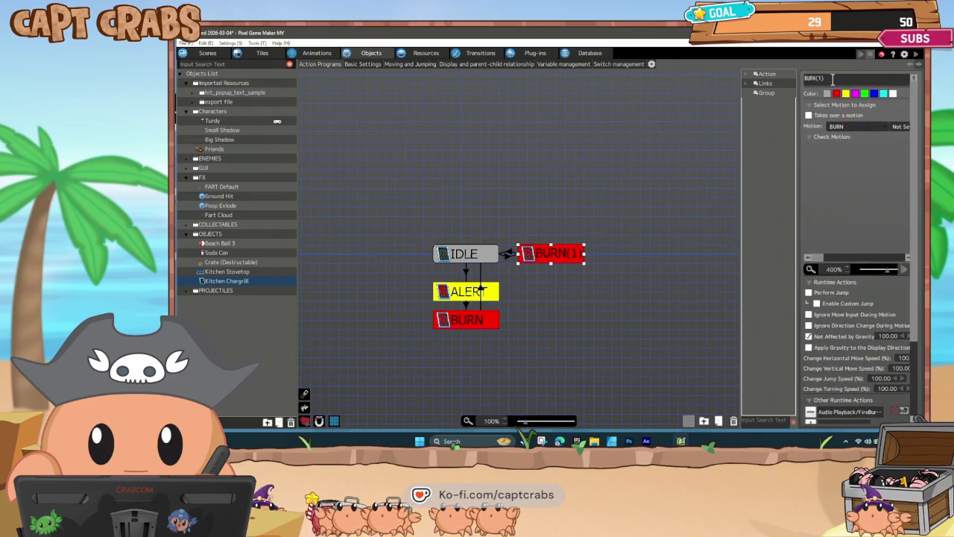
{"action": "type", "text": "FART"}
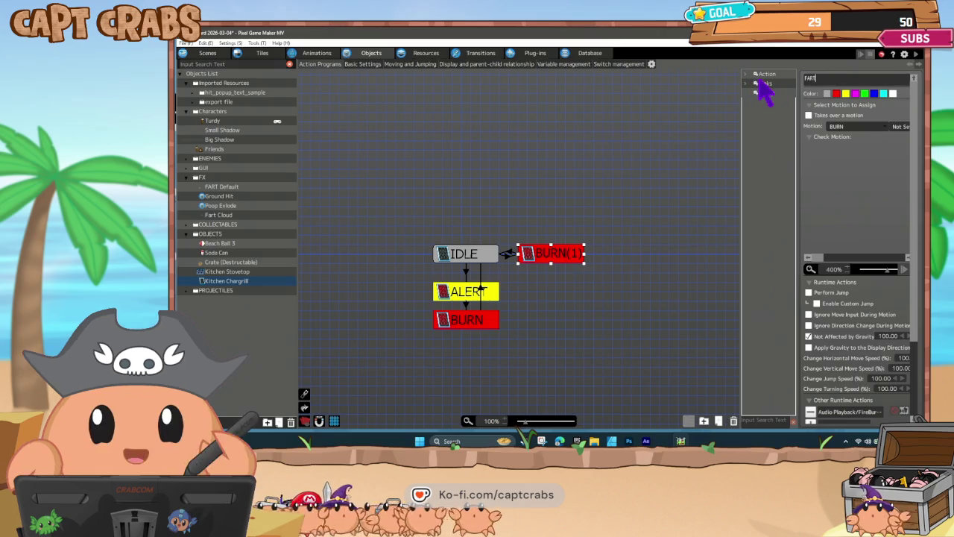
{"action": "type", "text": " BURN"}
{"action": "key", "text": "Return"}
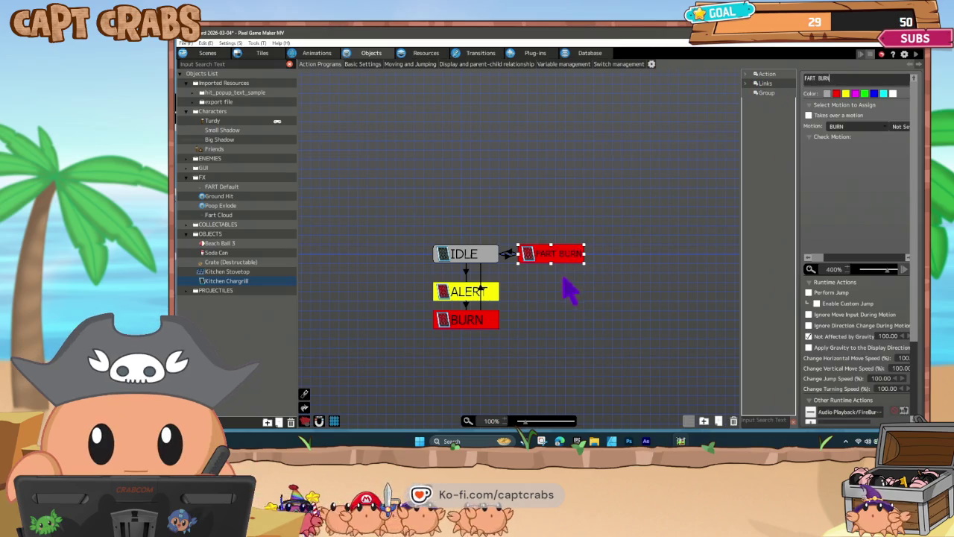
{"action": "left_click", "coordinate": [567, 291]}
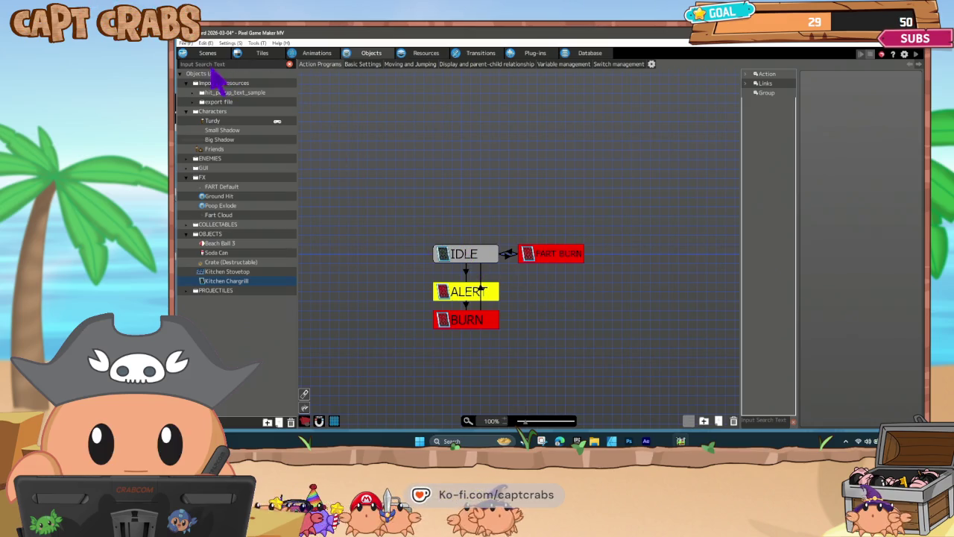
{"action": "left_click", "coordinate": [206, 52]}
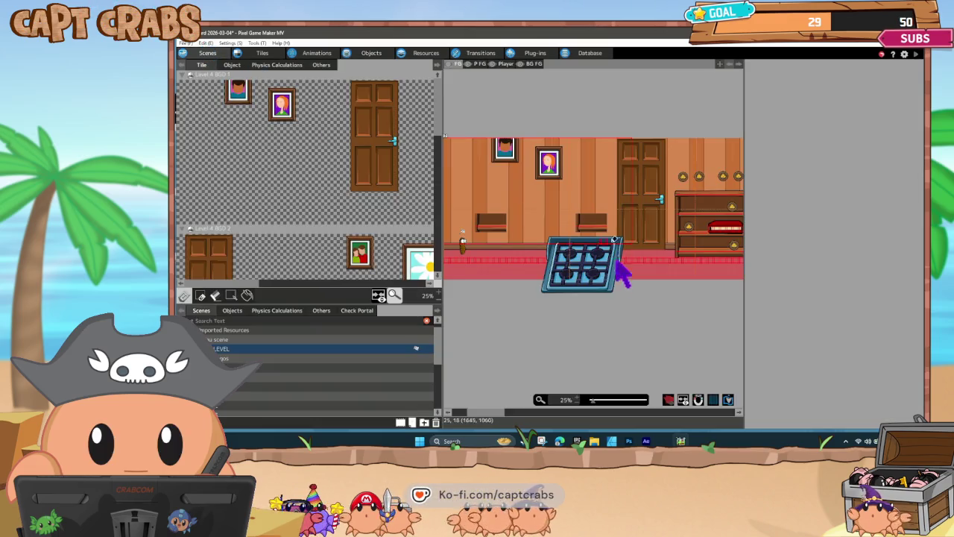
- Delete the old stovetop placed in the kitchen level
{"action": "left_click", "coordinate": [526, 298]}
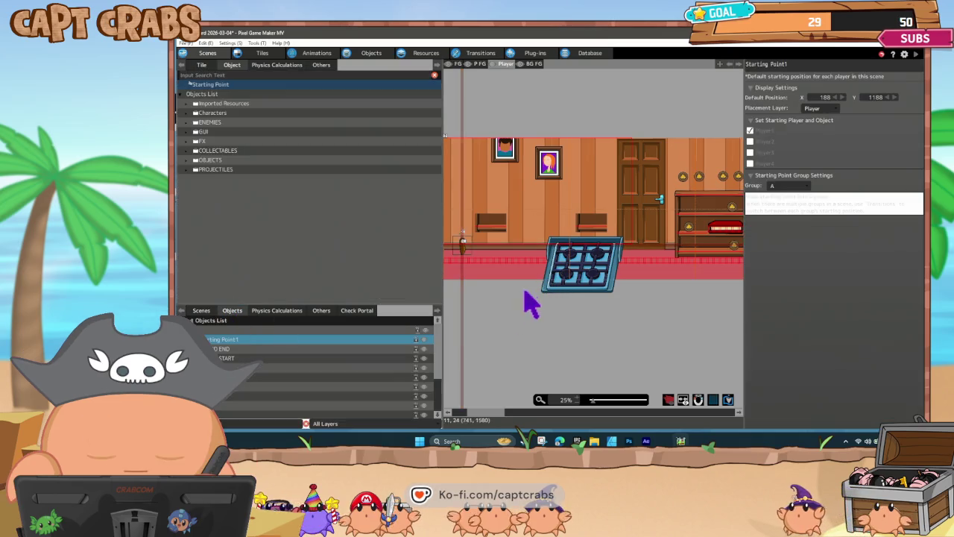
{"action": "left_click", "coordinate": [571, 287]}
{"action": "key", "text": "Delete"}
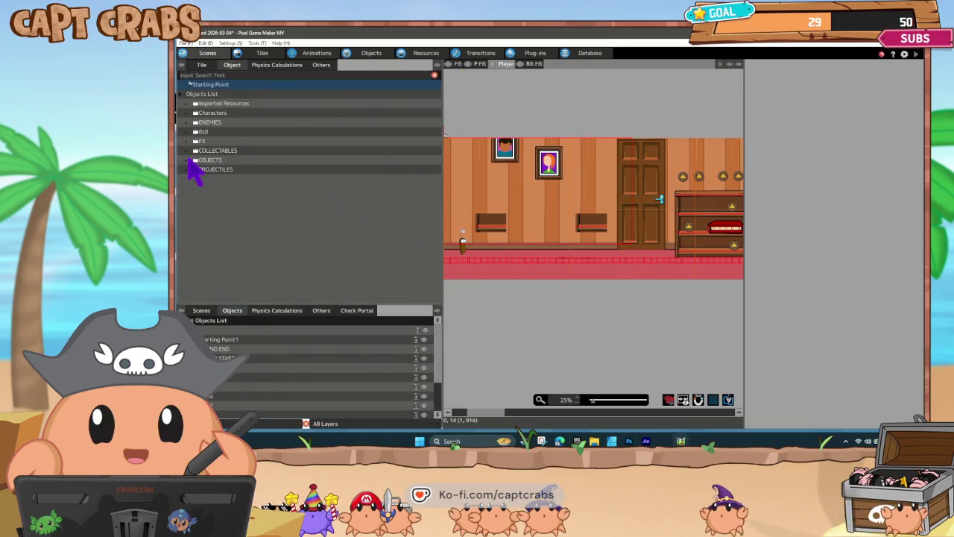
- Place Kitchen Chargrill and Kitchen Stovetop on the kitchen floor, save, and start a playtest
{"action": "left_click", "coordinate": [190, 159]}
{"action": "mouse_move", "coordinate": [223, 208]}
{"action": "left_mouse_down"}
{"action": "mouse_move", "coordinate": [571, 273]}
{"action": "mouse_move", "coordinate": [540, 254]}
{"action": "left_mouse_up"}
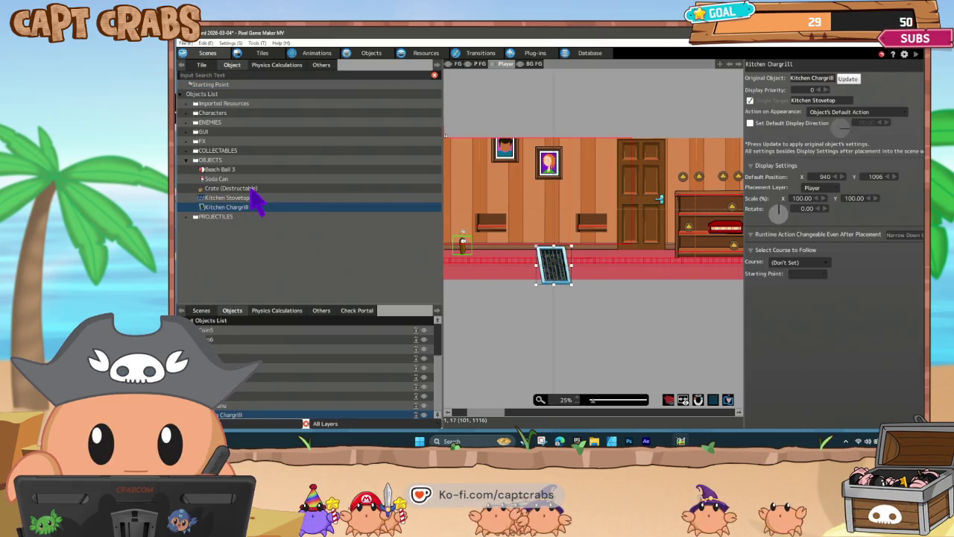
{"action": "left_click_drag", "start_coordinate": [246, 199], "coordinate": [660, 257]}
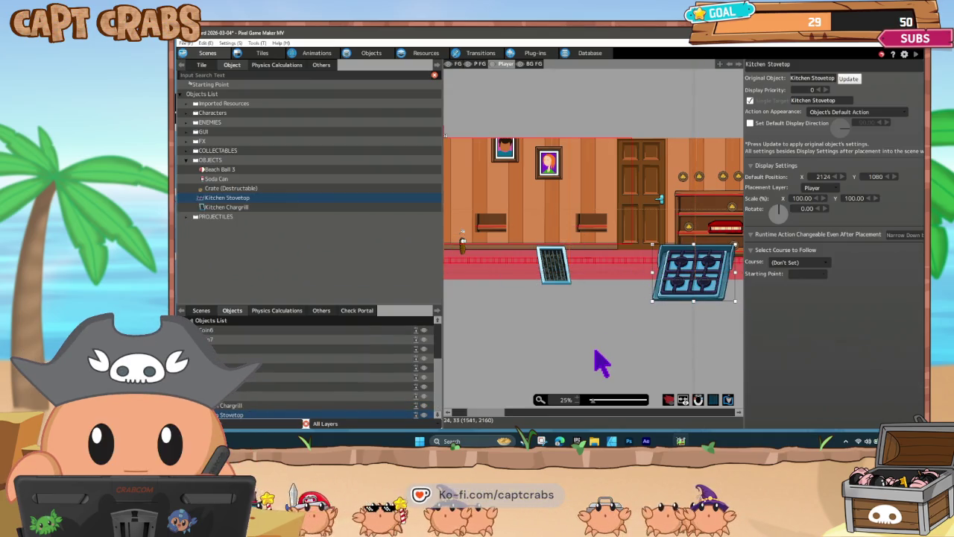
{"action": "key", "text": "ctrl+s"}
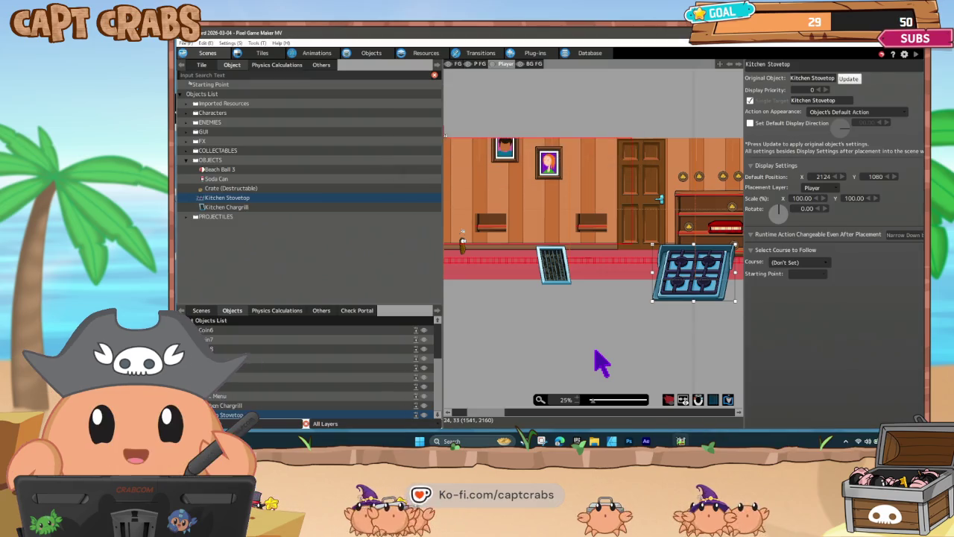
{"action": "key", "text": "F5"}
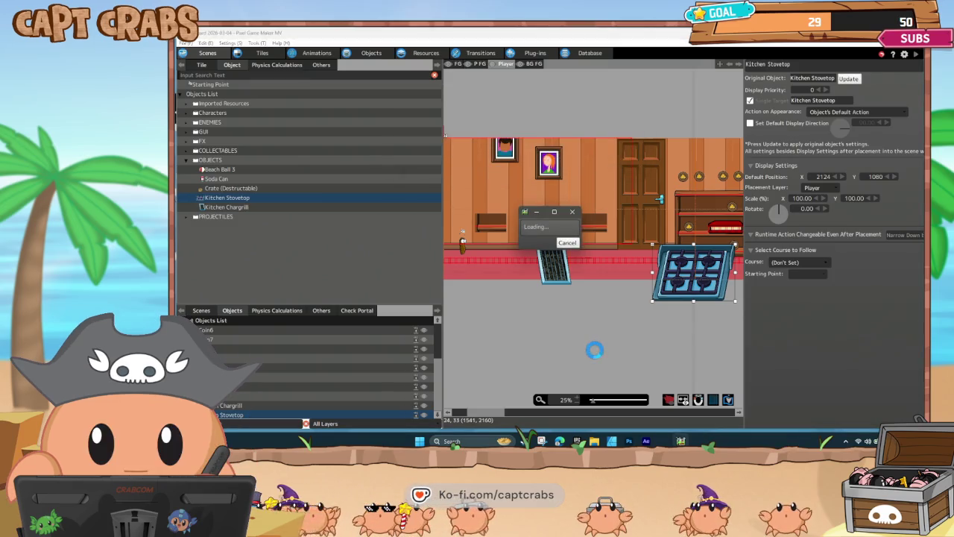
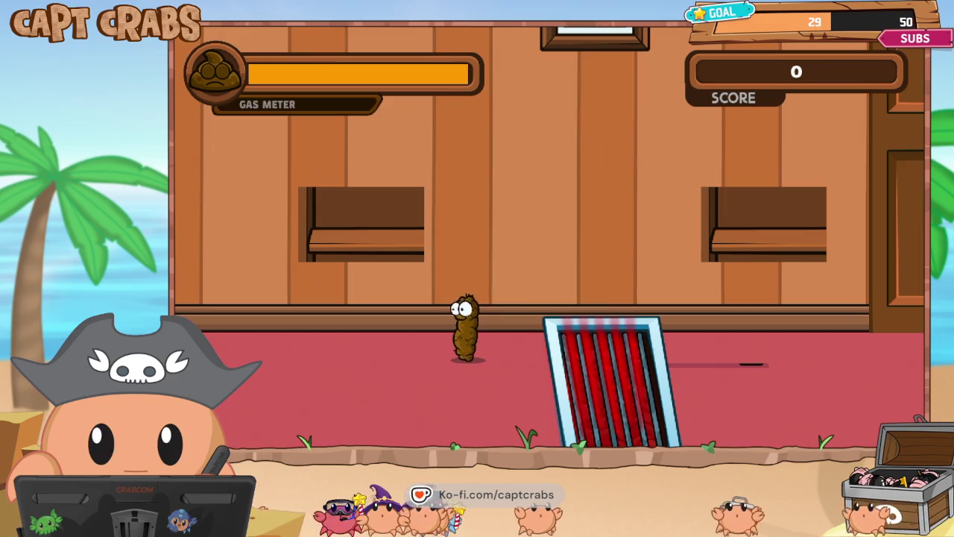
- Walk the poop character right past the door and shelves, then vent gas beside the stove
{"action": "key", "text": "Right"}
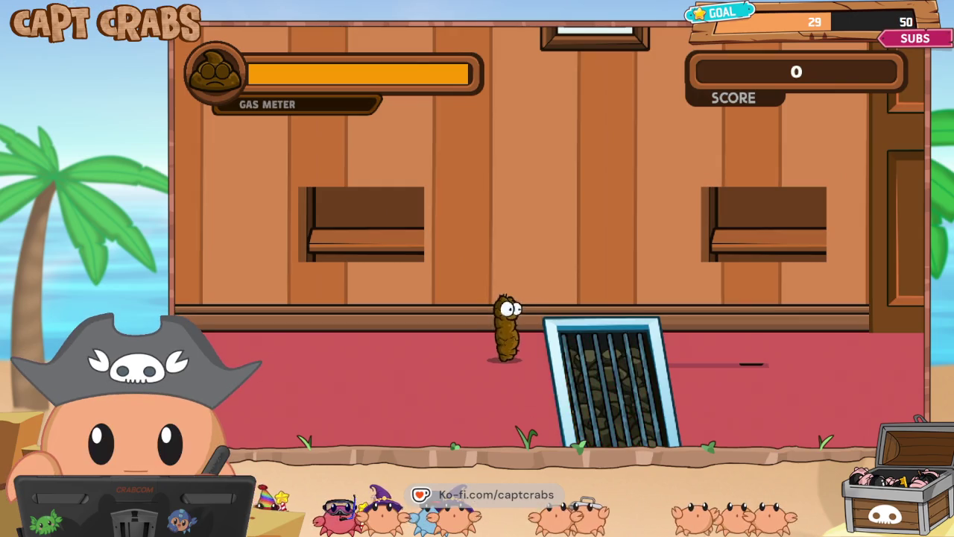
{"action": "key", "text": "Right"}
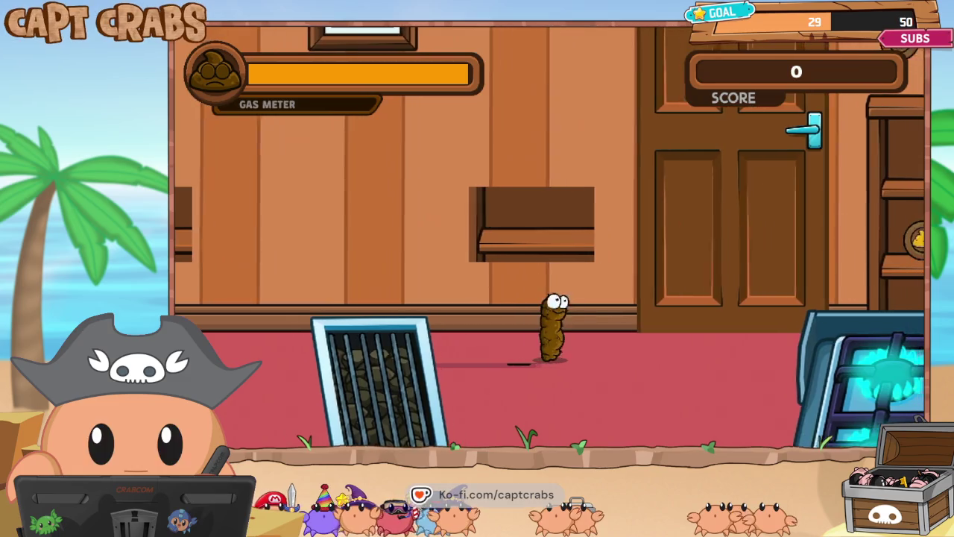
{"action": "key", "text": "Right"}
{"action": "key", "text": "Right"}
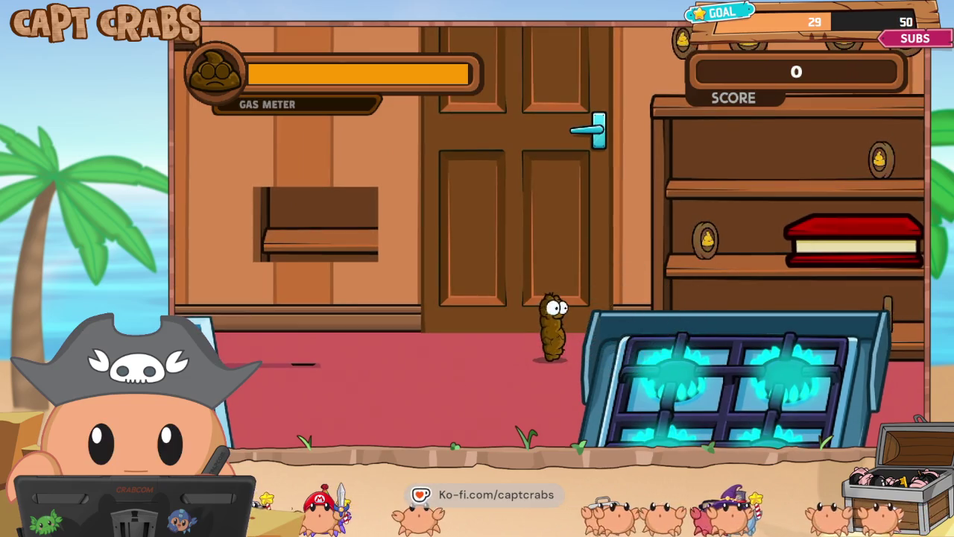
{"action": "key", "text": "Left"}
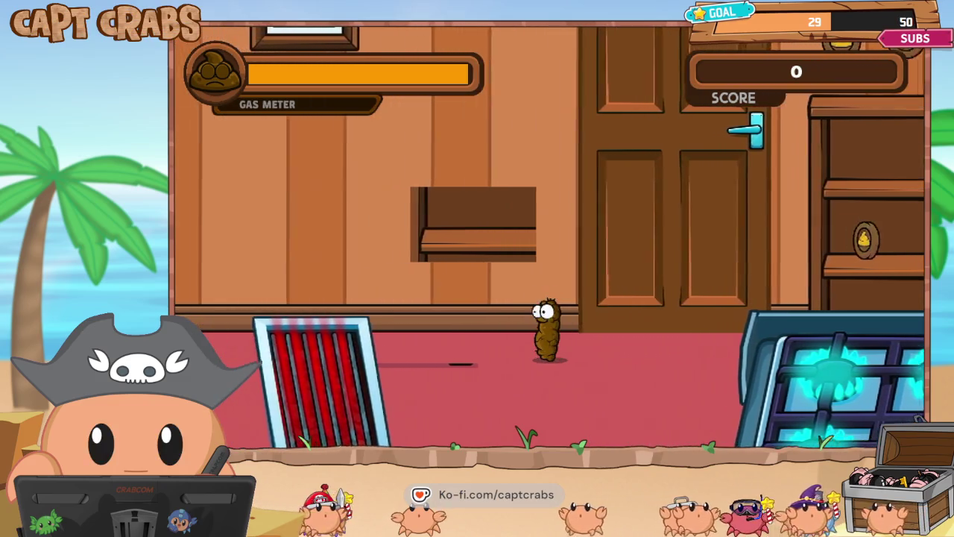
{"action": "key", "text": "Right"}
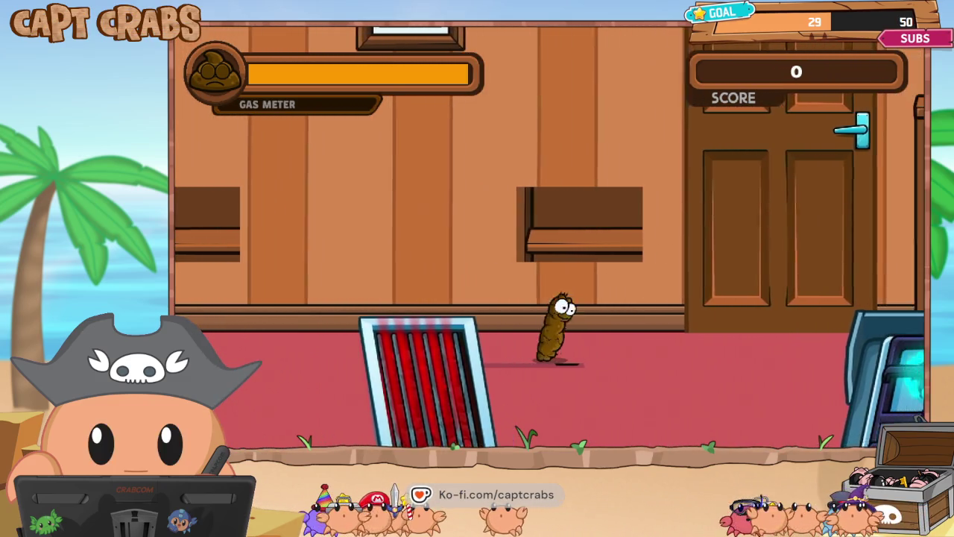
{"action": "key", "text": "Left"}
{"action": "key", "text": "space"}
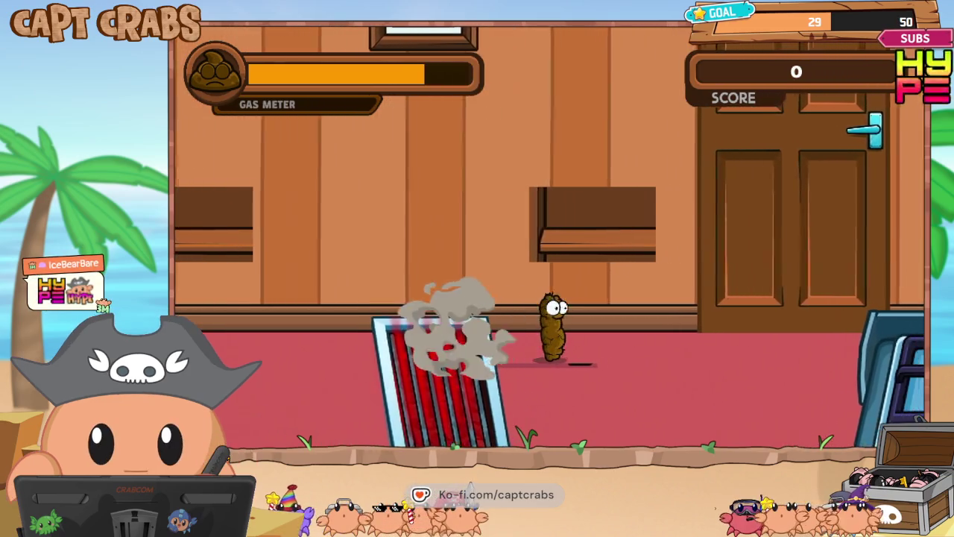
{"action": "key", "text": "Right"}
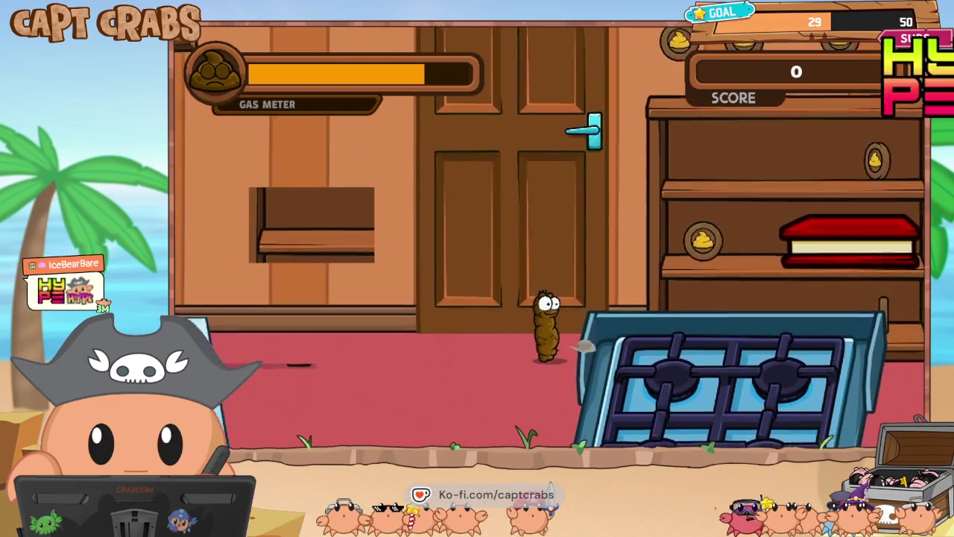
{"action": "key", "text": "space"}
{"action": "key", "text": "Left"}
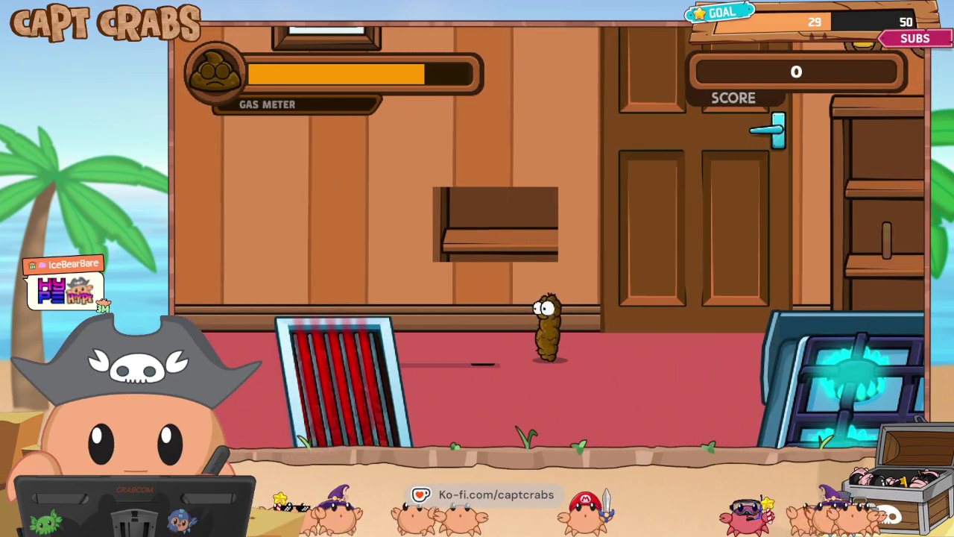
{"action": "key", "text": "Left"}
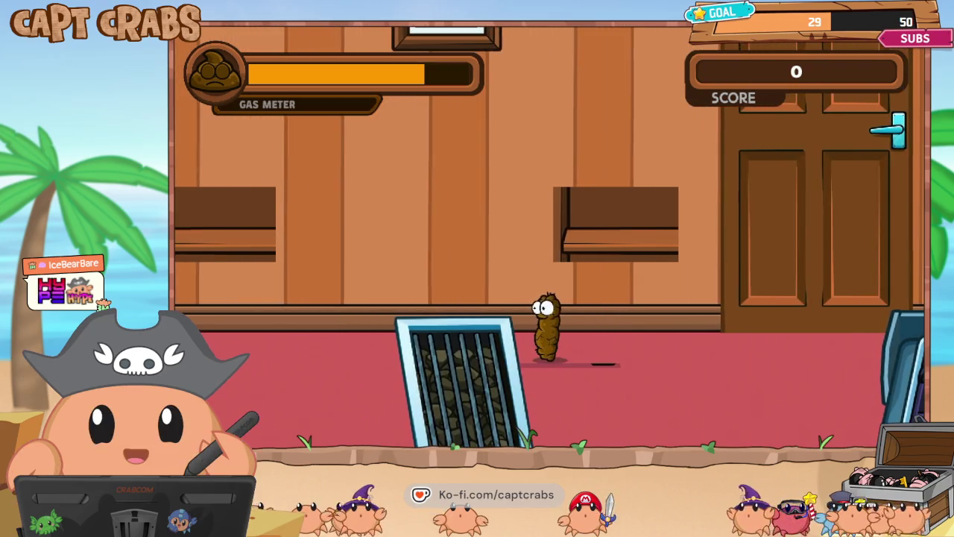
- Jump onto the grate, then leap over the red grate and walk between it and the stove
{"action": "key", "text": "Left"}
{"action": "key", "text": "Up"}
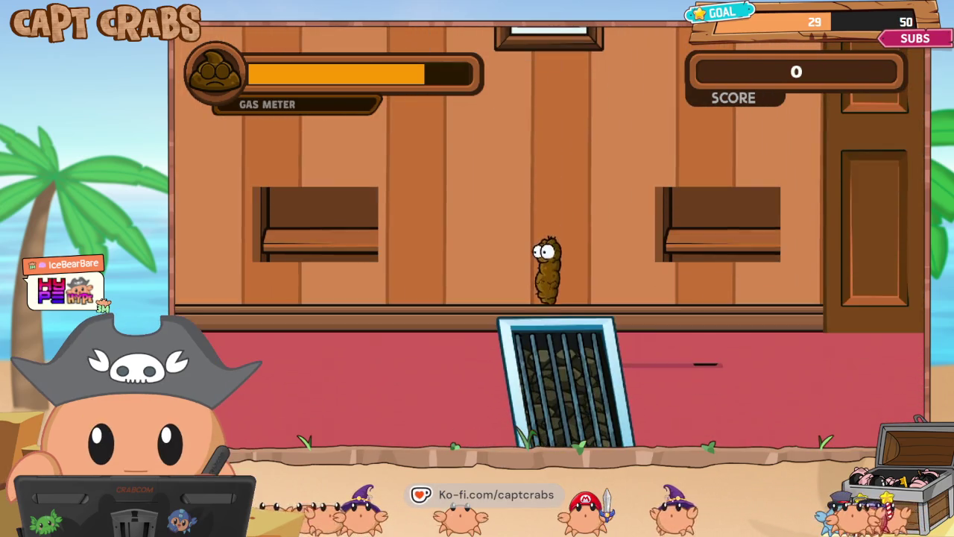
{"action": "key", "text": "Left"}
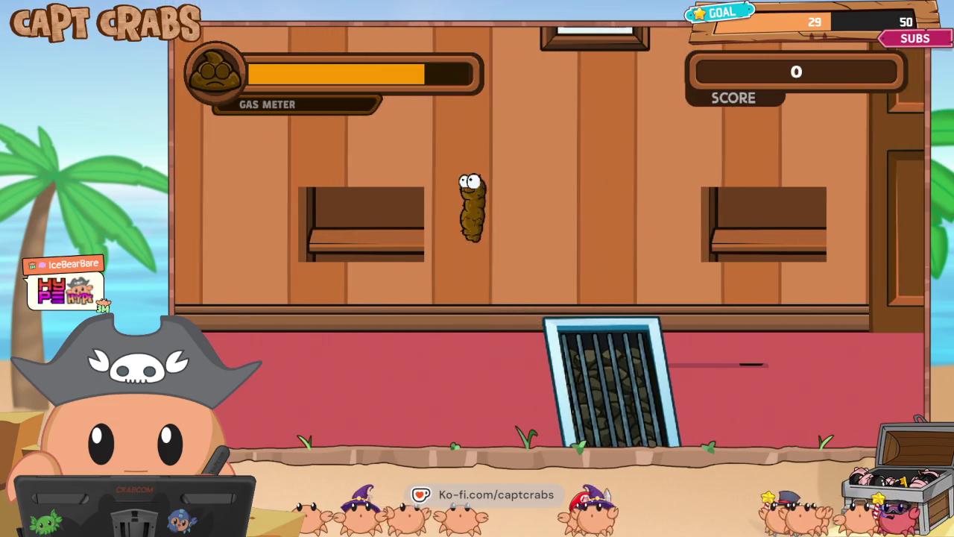
{"action": "key", "text": "Right"}
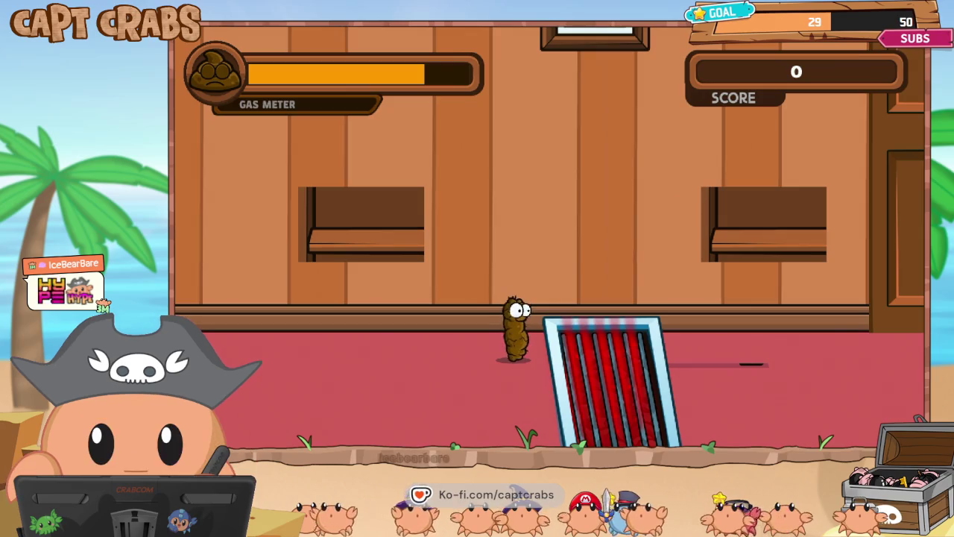
{"action": "key", "text": "space"}
{"action": "key", "text": "Right"}
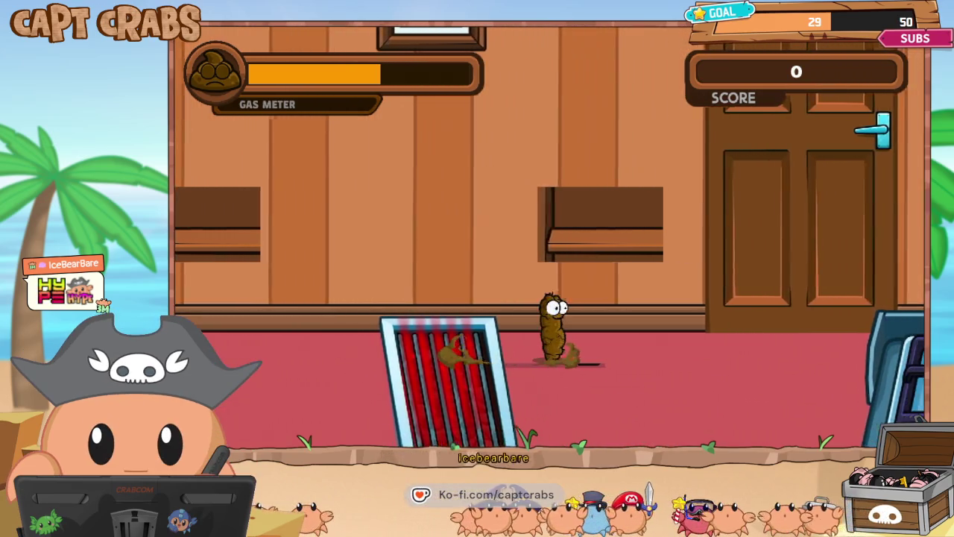
{"action": "key", "text": "Right"}
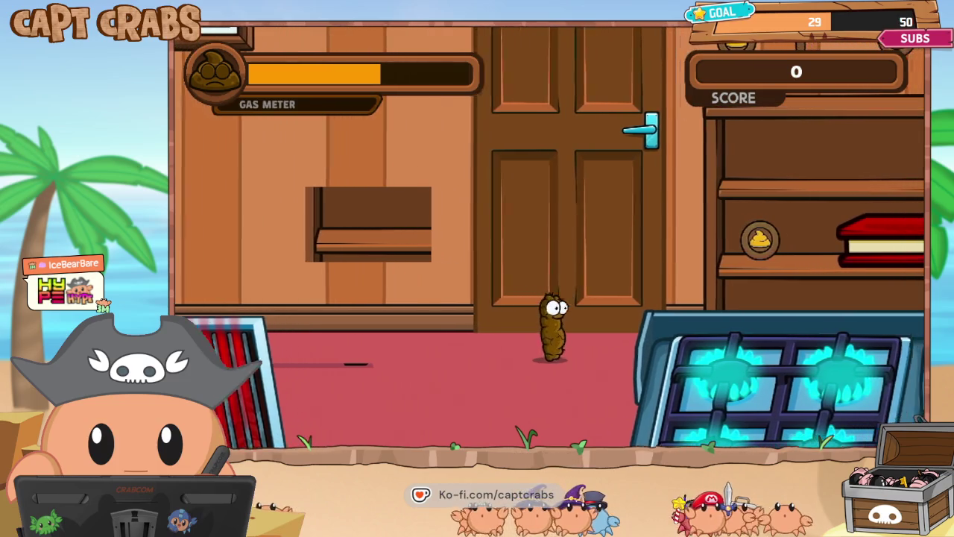
{"action": "key", "text": "Right"}
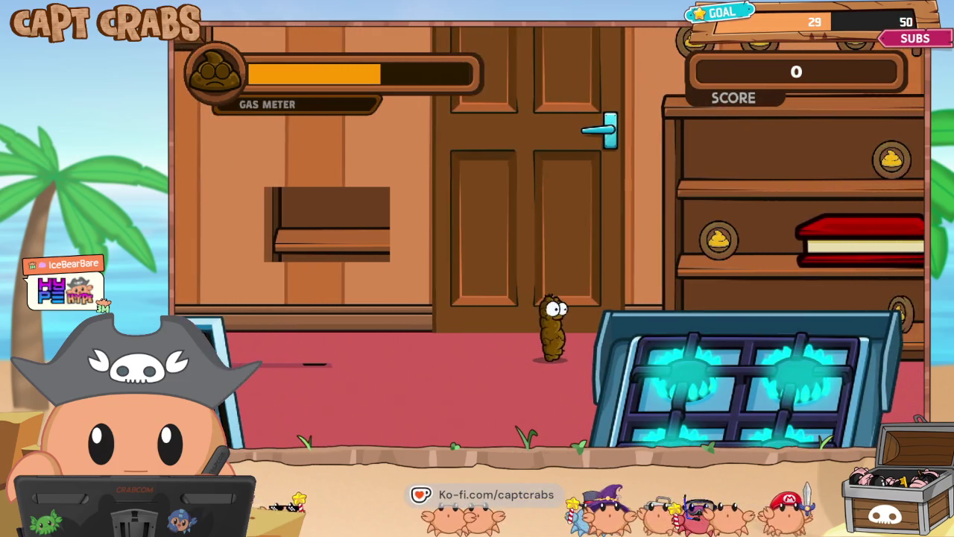
{"action": "key", "text": "Left"}
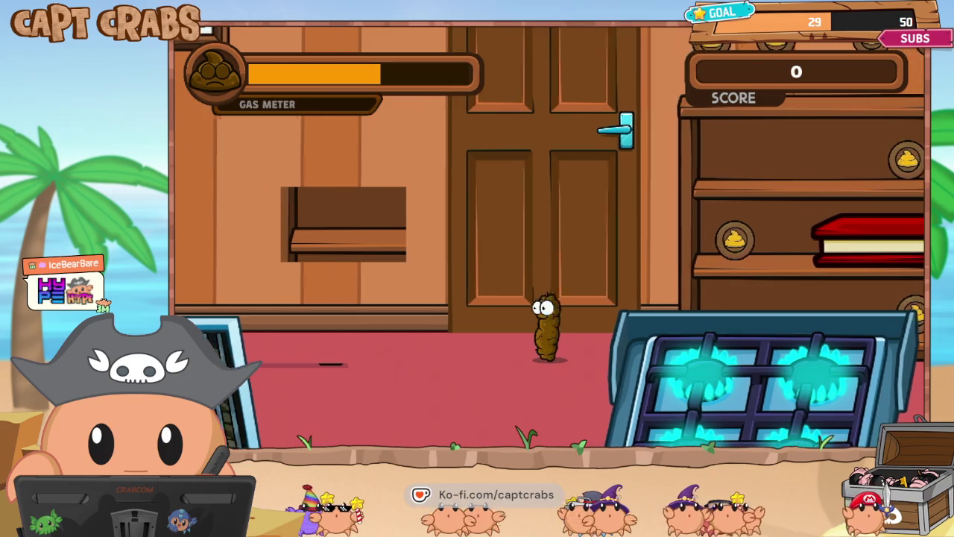
{"action": "key", "text": "Right"}
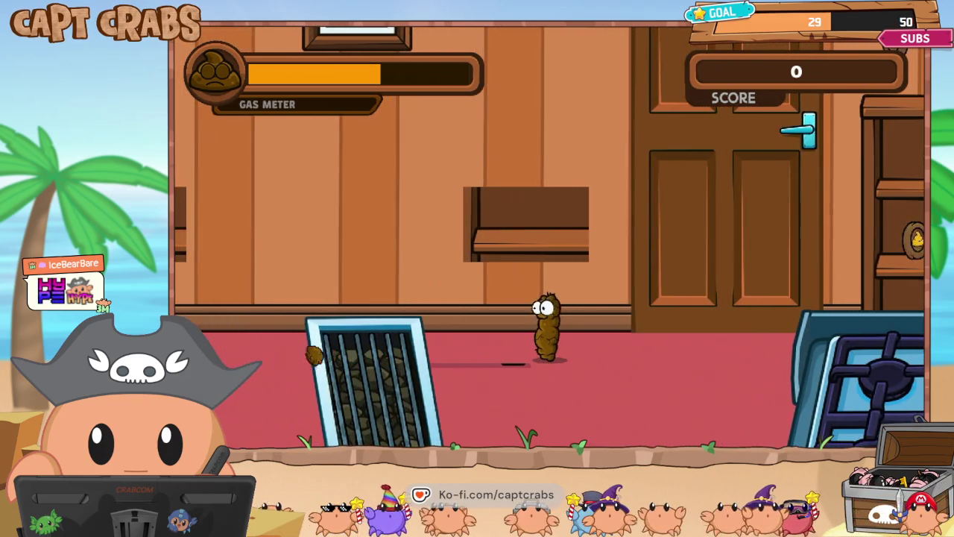
{"action": "key", "text": "Left"}
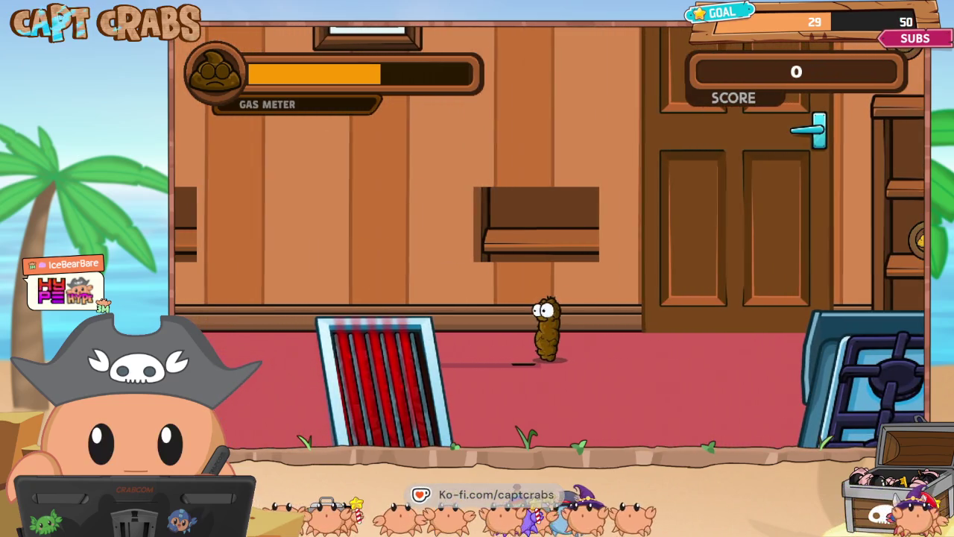
{"action": "key", "text": "Left"}
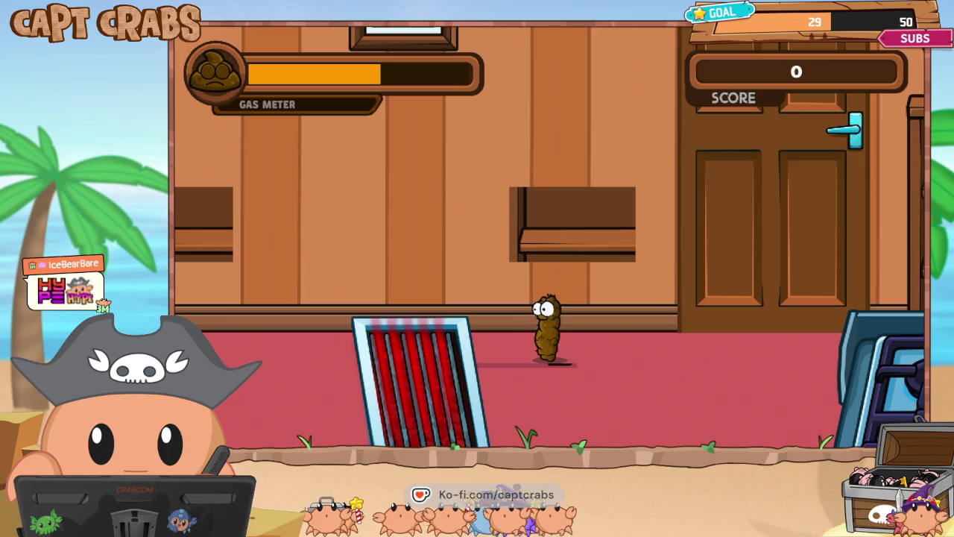
- Release more gas clouds near the stove, then pause the game and highlight the quit option
{"action": "key", "text": "Right"}
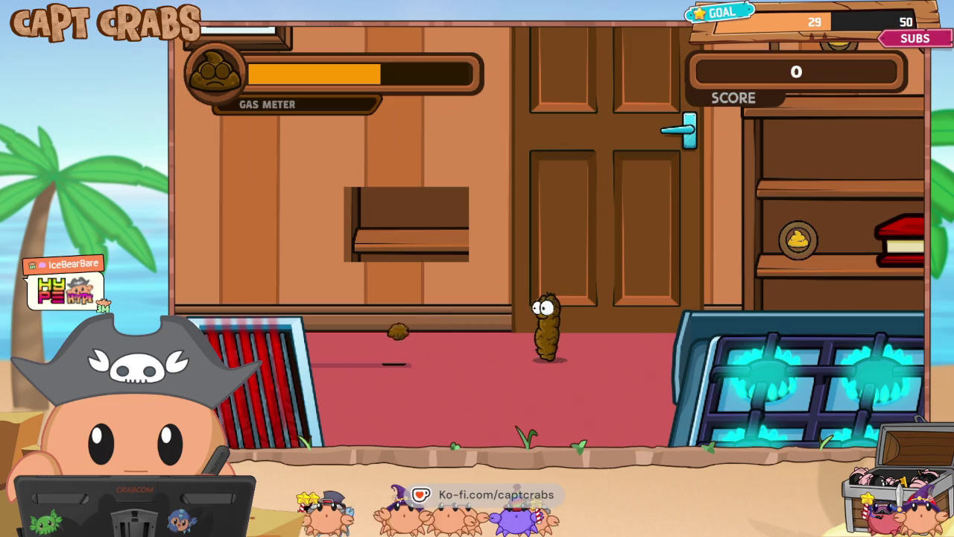
{"action": "key", "text": "Left"}
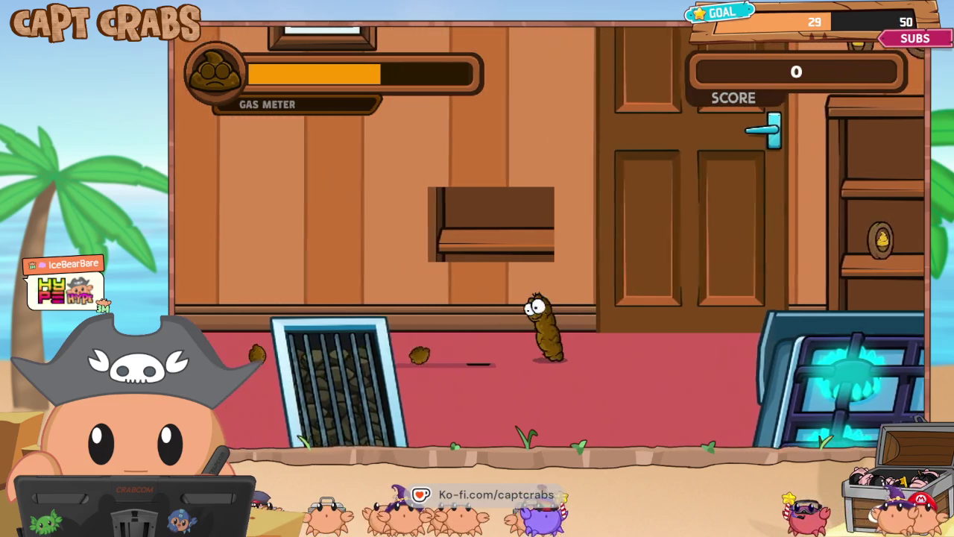
{"action": "key", "text": "Left"}
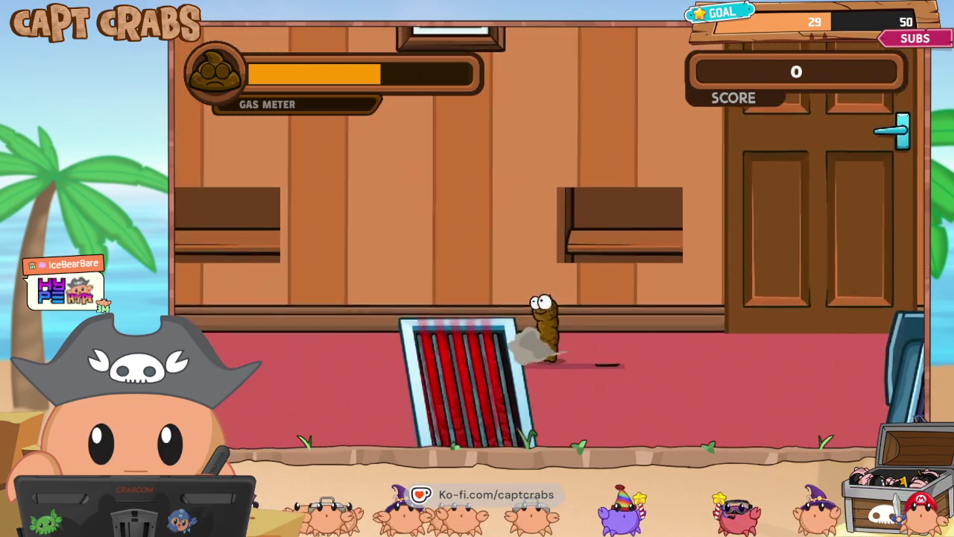
{"action": "key", "text": "space"}
{"action": "key", "text": "Right"}
{"action": "key", "text": "Right"}
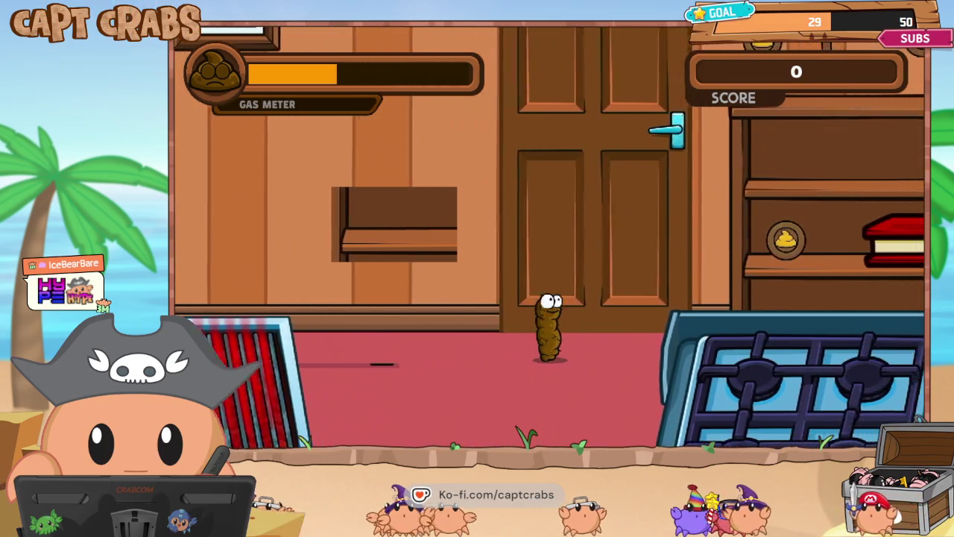
{"action": "key", "text": "space"}
{"action": "key", "text": "Right"}
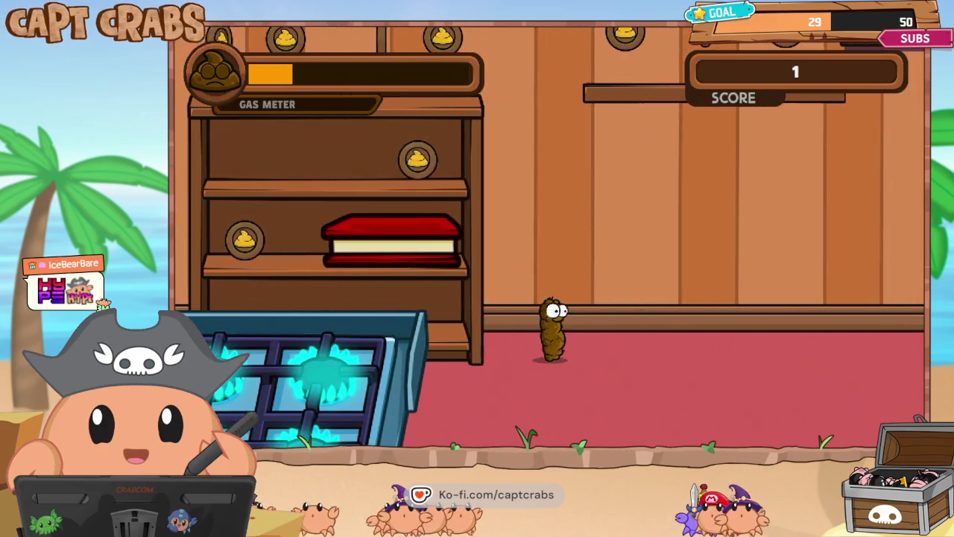
{"action": "key", "text": "Escape"}
{"action": "key", "text": "Down"}
{"action": "key", "text": "Down"}
{"action": "key", "text": "Down"}
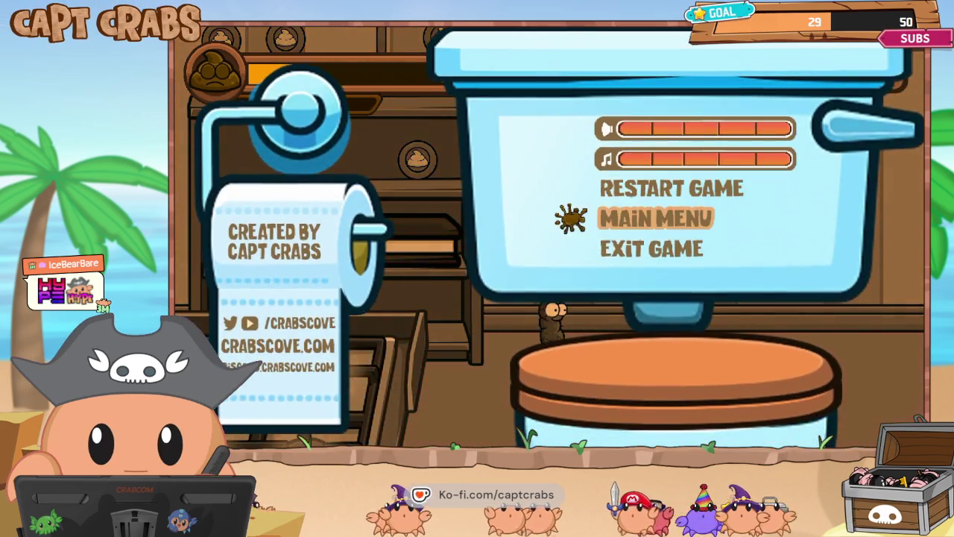
- Exit the playtest to the editor and scroll through the Scenes list
{"action": "key", "text": "Return"}
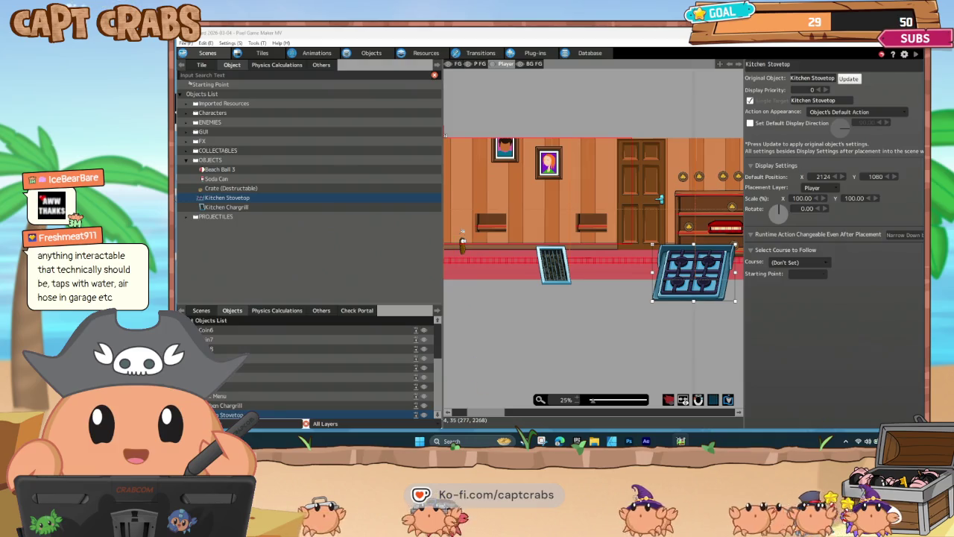
{"action": "left_click", "coordinate": [201, 310]}
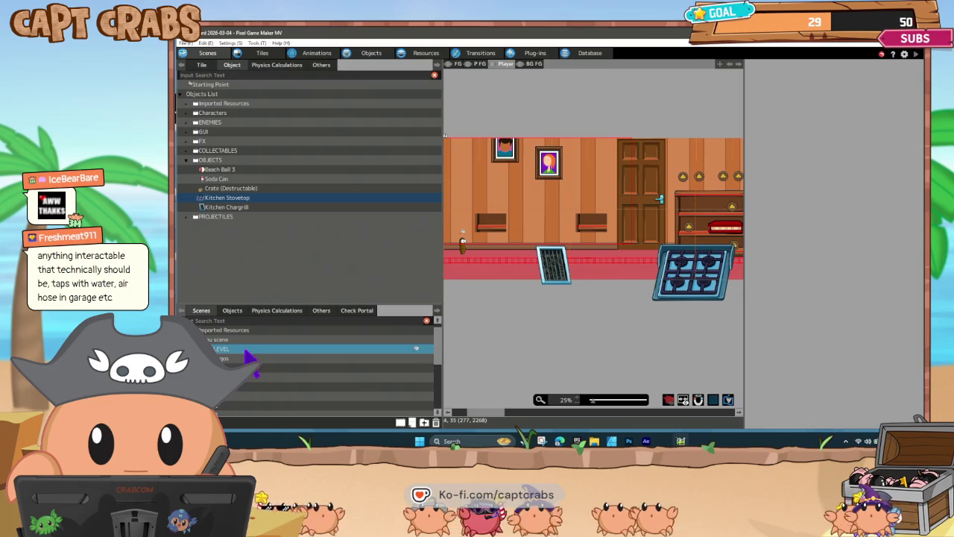
{"action": "scroll", "coordinate": [264, 373], "scroll_direction": "down", "scroll_amount": 5}
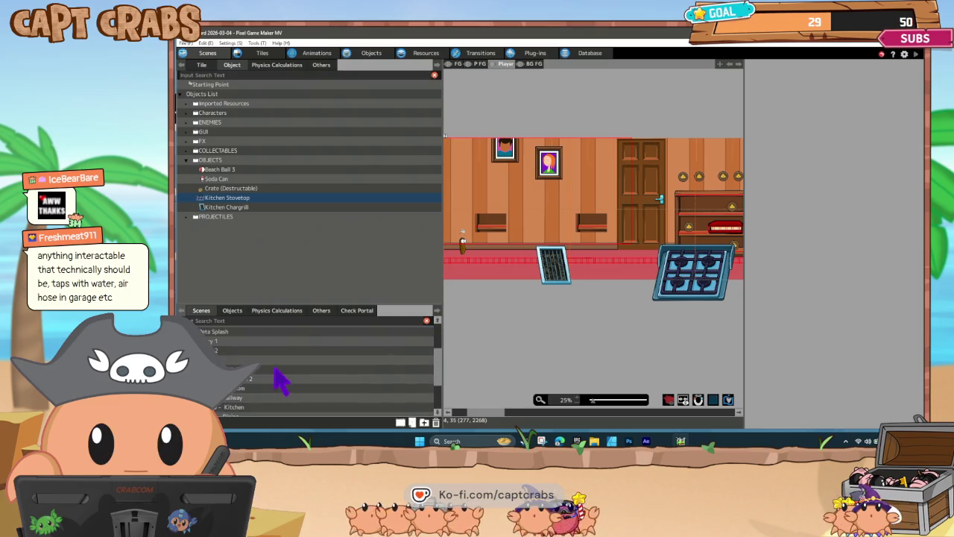
- Select the first bathroom scene, pan across it, and load the next bathroom scene
{"action": "left_click", "coordinate": [261, 369]}
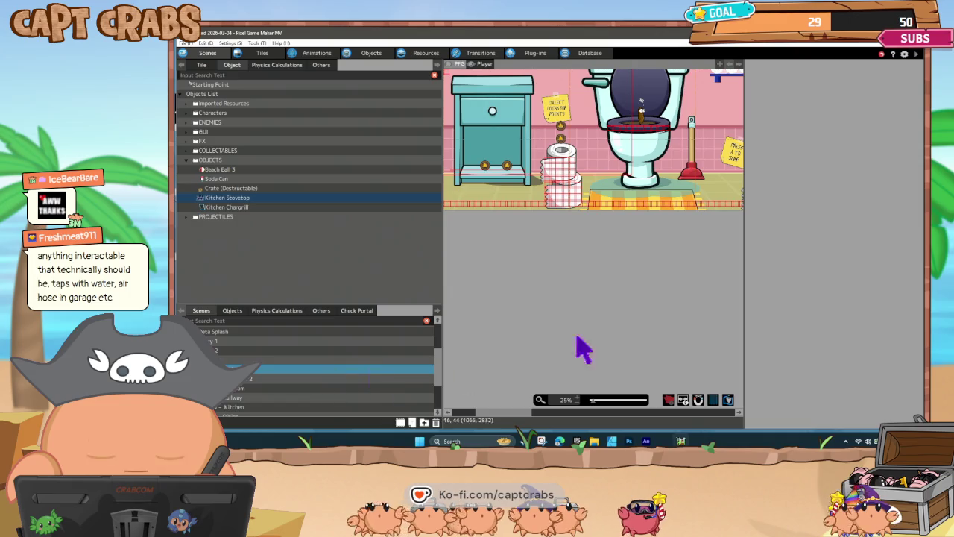
{"action": "left_click_drag", "start_coordinate": [610, 291], "coordinate": [588, 300]}
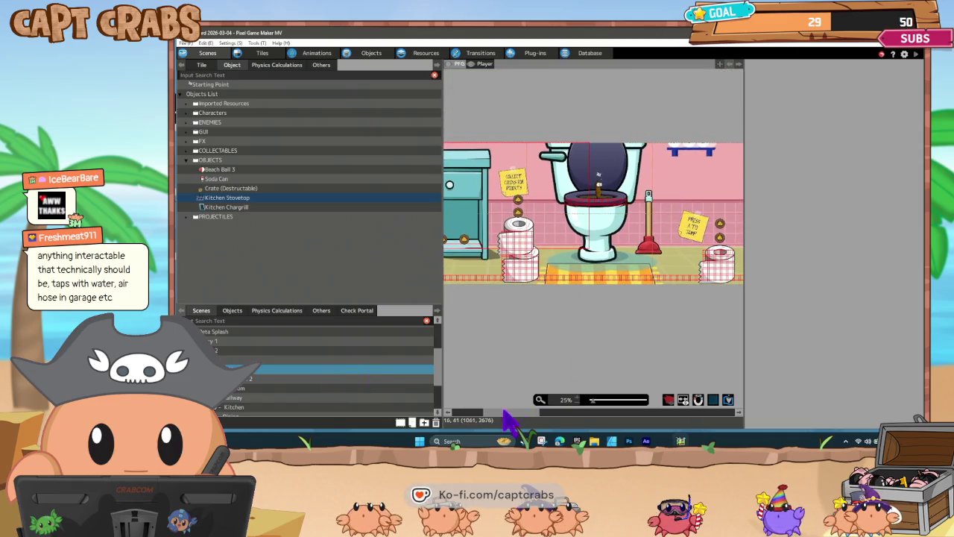
{"action": "left_click_drag", "start_coordinate": [511, 415], "coordinate": [543, 416]}
{"action": "mouse_move", "coordinate": [572, 414]}
{"action": "left_mouse_down"}
{"action": "mouse_move", "coordinate": [691, 415]}
{"action": "mouse_move", "coordinate": [501, 414]}
{"action": "left_mouse_up"}
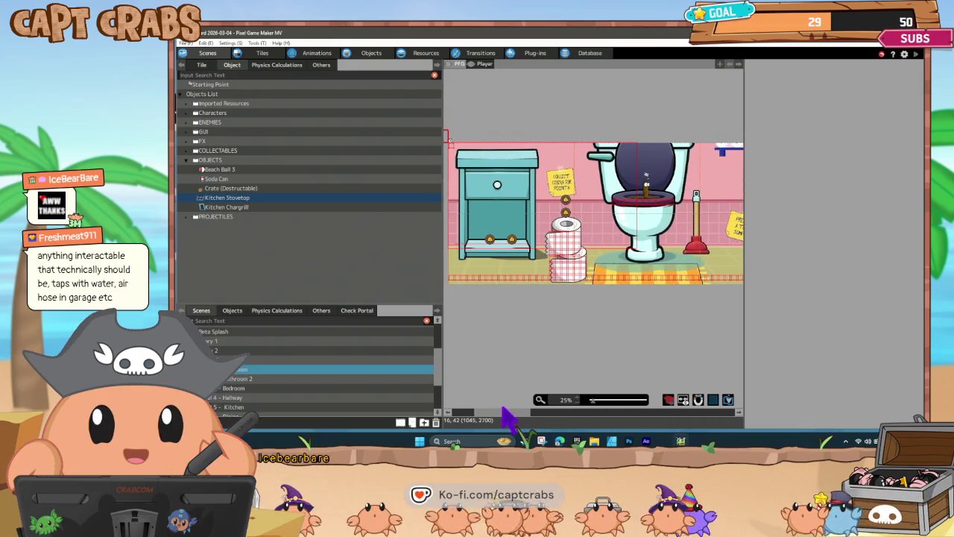
{"action": "double_click", "coordinate": [261, 379]}
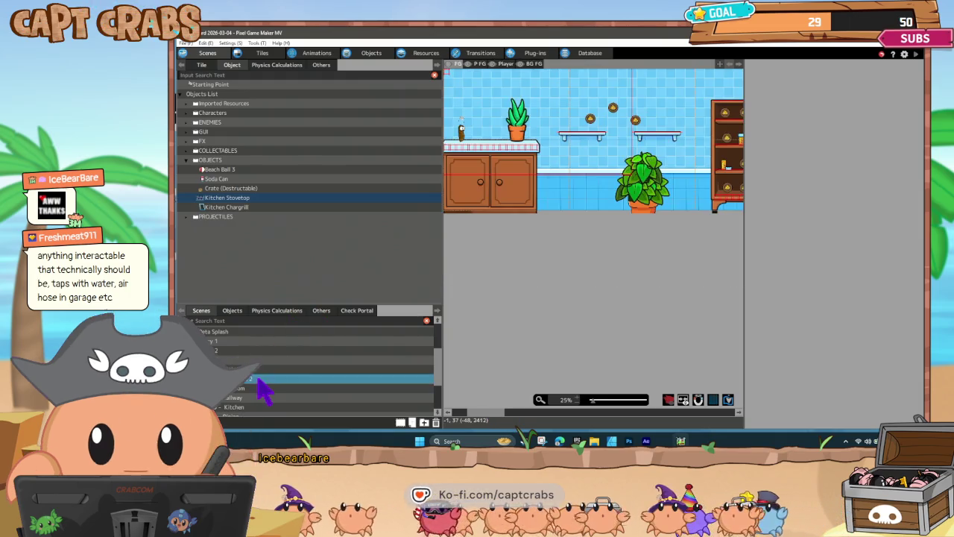
- Pan around the blue-tiled bathroom toward the sink, then load '3 - Bedroom'
{"action": "mouse_move", "coordinate": [498, 415]}
{"action": "left_mouse_down"}
{"action": "mouse_move", "coordinate": [515, 417]}
{"action": "mouse_move", "coordinate": [537, 362]}
{"action": "mouse_move", "coordinate": [527, 326]}
{"action": "left_mouse_up"}
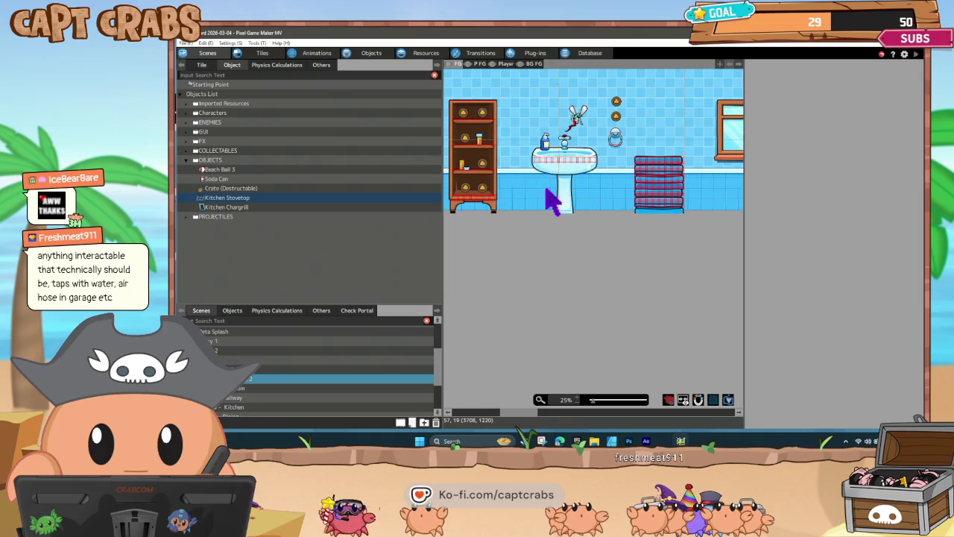
{"action": "left_click_drag", "start_coordinate": [552, 200], "coordinate": [588, 291]}
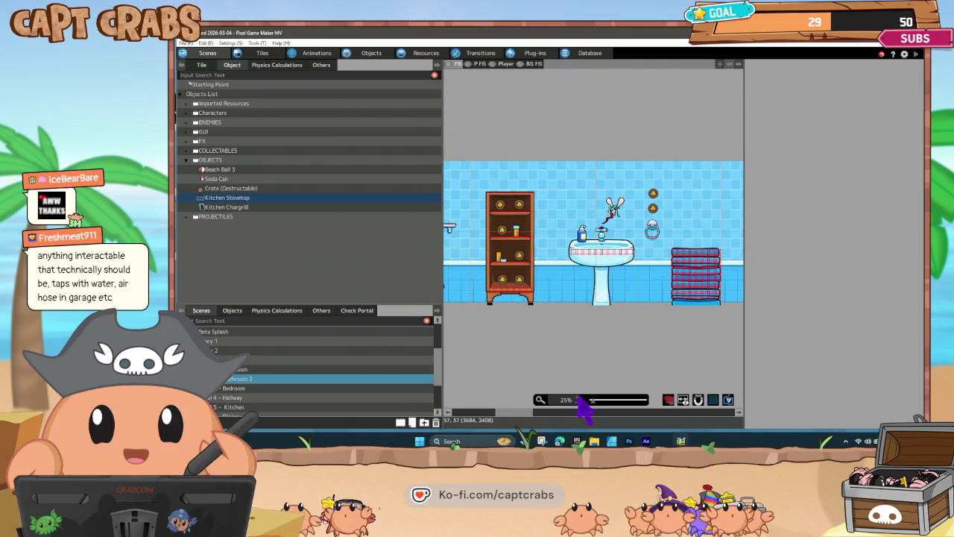
{"action": "scroll", "coordinate": [578, 396], "scroll_direction": "up", "scroll_amount": 3}
{"action": "scroll", "coordinate": [555, 320], "scroll_direction": "down", "scroll_amount": 3}
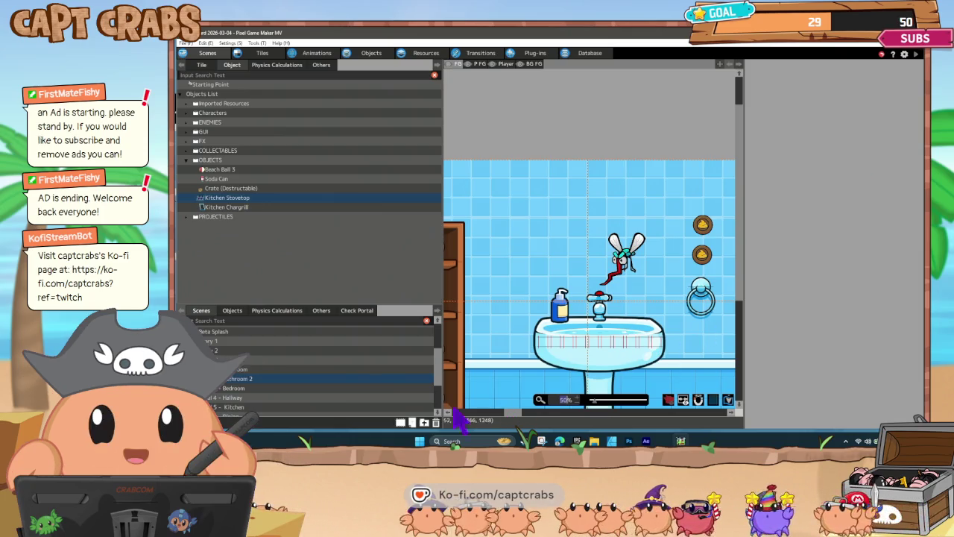
{"action": "left_click_drag", "start_coordinate": [516, 413], "coordinate": [669, 412]}
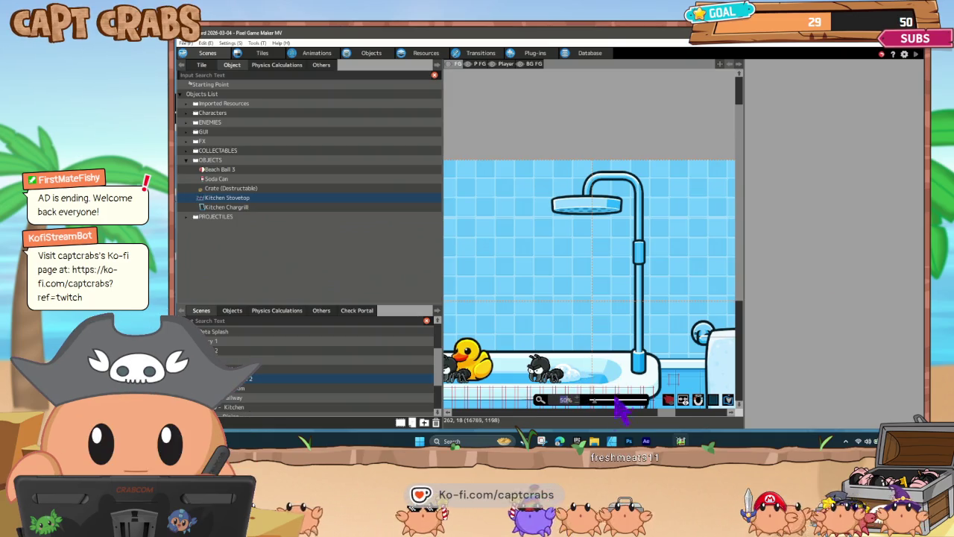
{"action": "left_click_drag", "start_coordinate": [667, 412], "coordinate": [704, 414]}
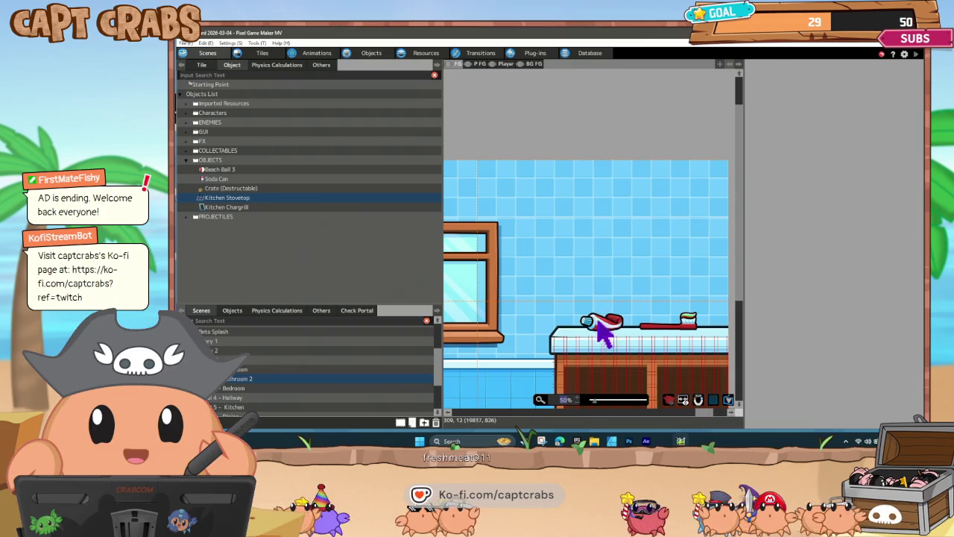
{"action": "left_click_drag", "start_coordinate": [706, 414], "coordinate": [595, 419]}
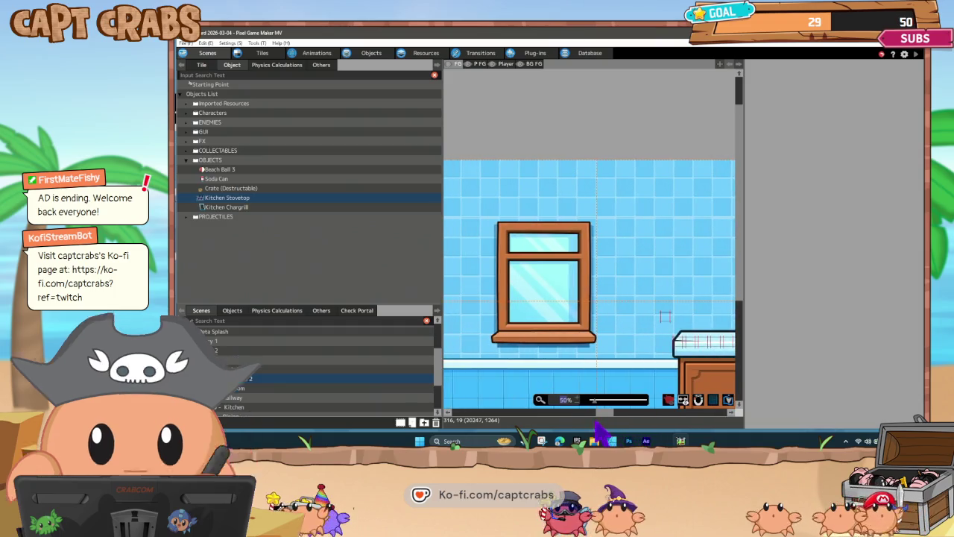
{"action": "left_click", "coordinate": [257, 389]}
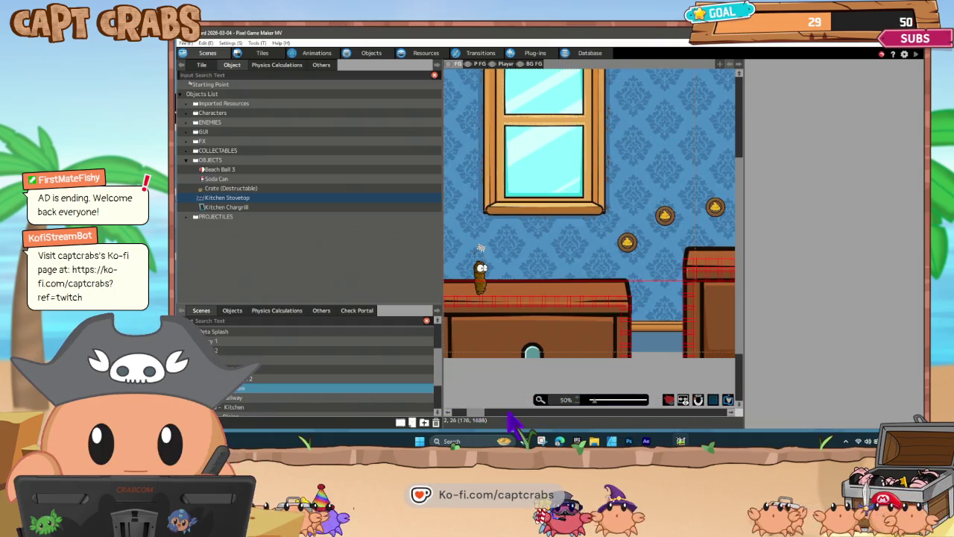
- Pan the Bedroom from the window and desk monitor to the dressers, then load '4 - Hallway'
{"action": "mouse_move", "coordinate": [481, 419]}
{"action": "left_mouse_down"}
{"action": "mouse_move", "coordinate": [658, 425]}
{"action": "mouse_move", "coordinate": [635, 425]}
{"action": "mouse_move", "coordinate": [646, 431]}
{"action": "left_mouse_up"}
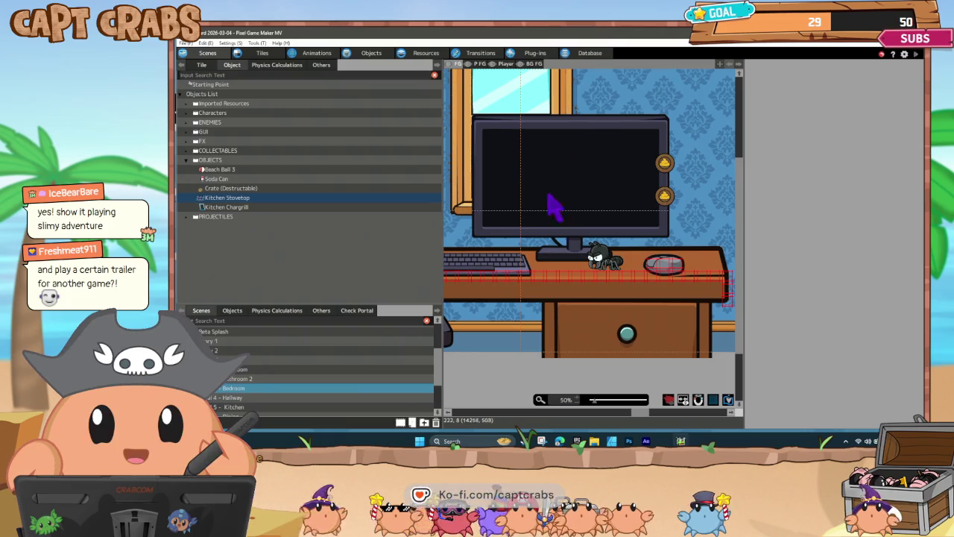
{"action": "mouse_move", "coordinate": [639, 414]}
{"action": "left_mouse_down"}
{"action": "mouse_move", "coordinate": [713, 415]}
{"action": "mouse_move", "coordinate": [703, 414]}
{"action": "left_mouse_up"}
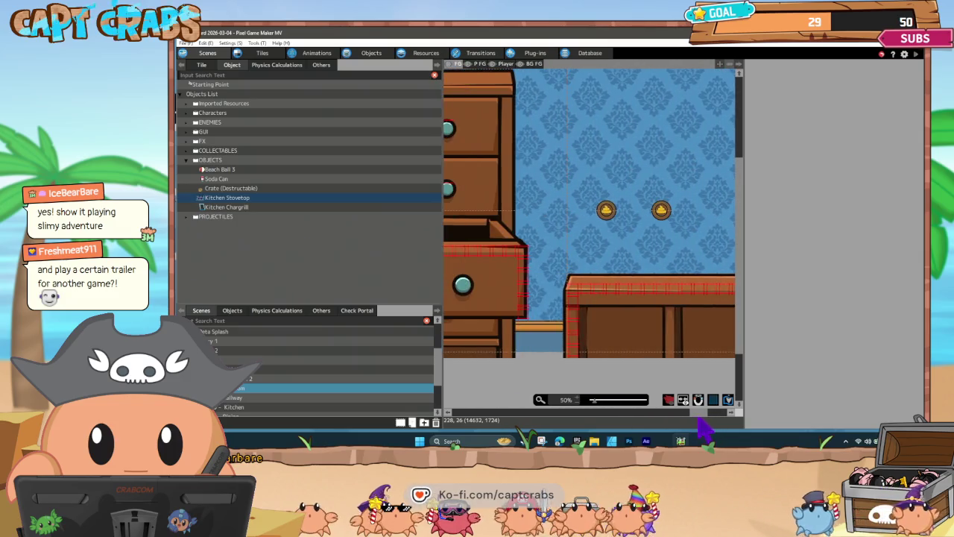
{"action": "left_click", "coordinate": [241, 397]}
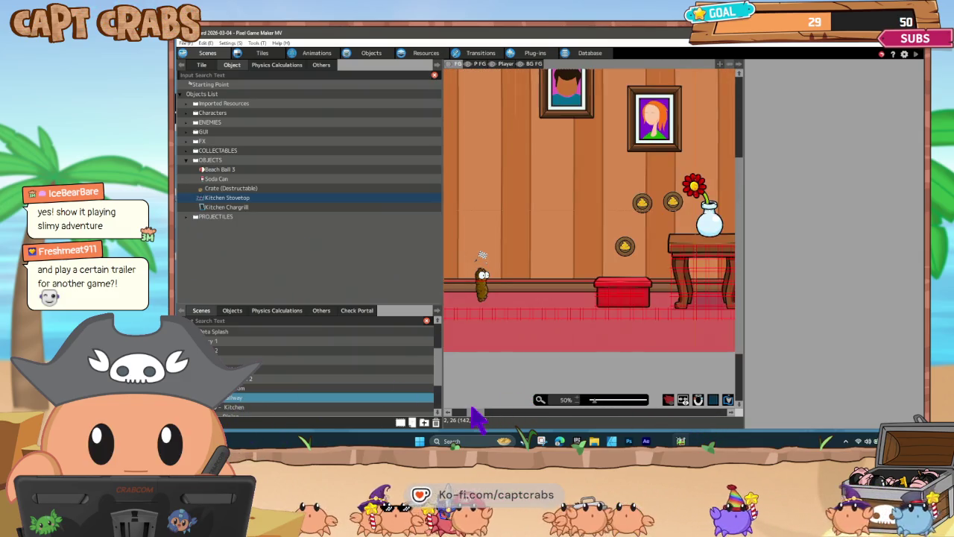
- Pan through the Hallway's shelves, coins and mosquito enemy, then load the Kitchen scene
{"action": "left_click_drag", "start_coordinate": [478, 415], "coordinate": [591, 418]}
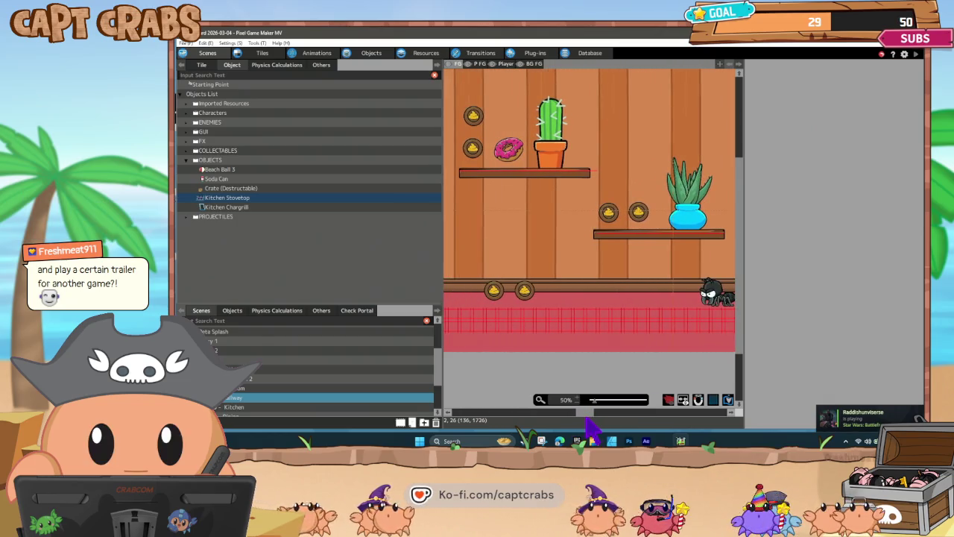
{"action": "left_click_drag", "start_coordinate": [591, 419], "coordinate": [612, 425]}
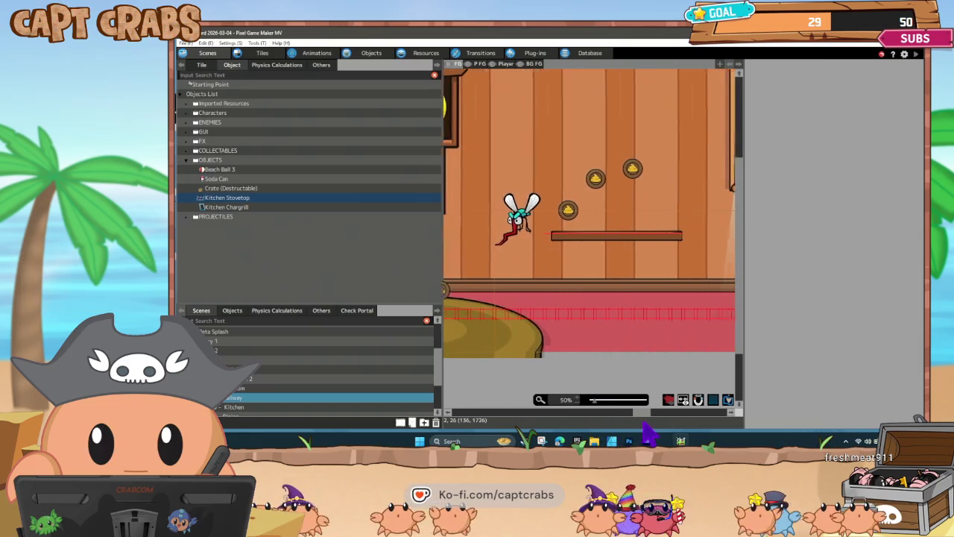
{"action": "scroll", "coordinate": [293, 399], "scroll_direction": "down", "scroll_amount": 1}
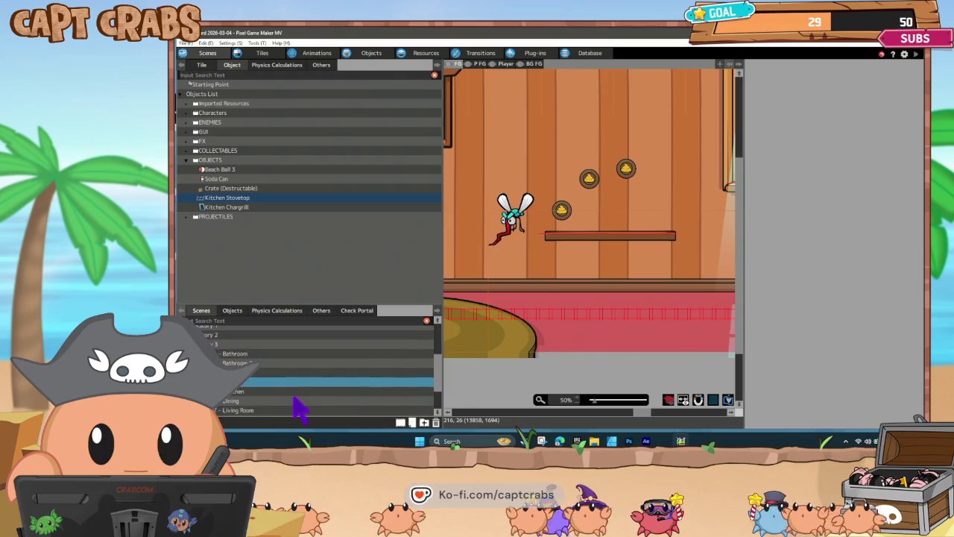
{"action": "left_click", "coordinate": [301, 392]}
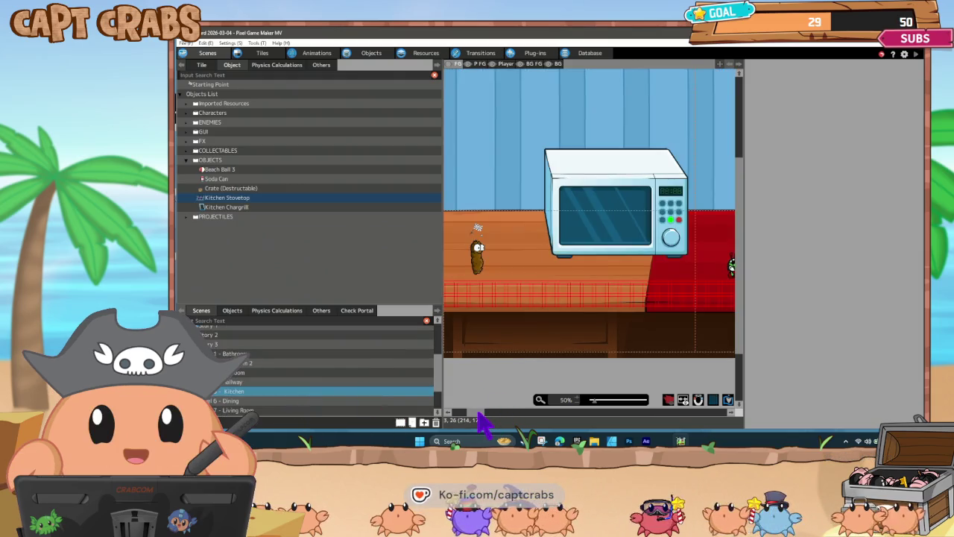
- Pan the Kitchen from the microwave counter to the blender, then load '6 - Dining'
{"action": "mouse_move", "coordinate": [485, 418]}
{"action": "left_mouse_down"}
{"action": "mouse_move", "coordinate": [692, 433]}
{"action": "mouse_move", "coordinate": [668, 439]}
{"action": "left_mouse_up"}
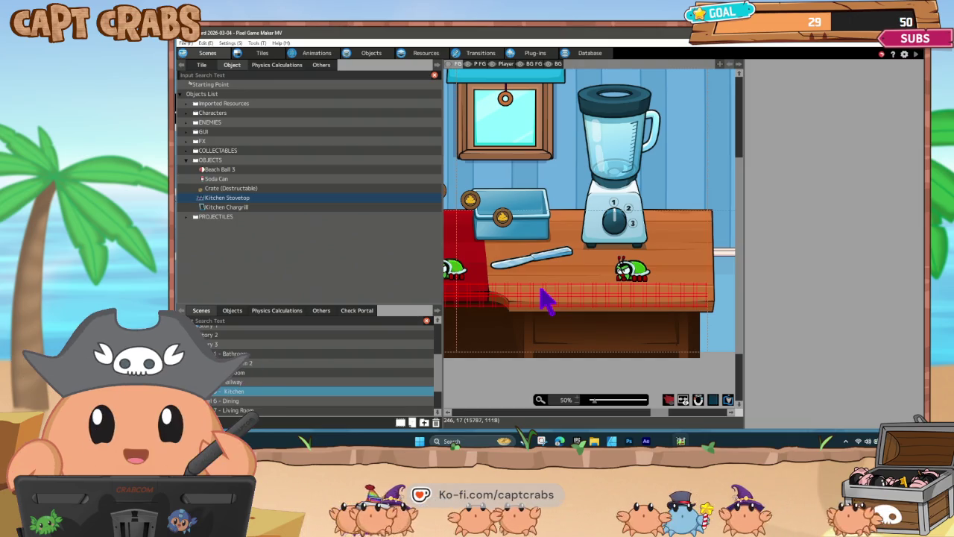
{"action": "left_click", "coordinate": [311, 401]}
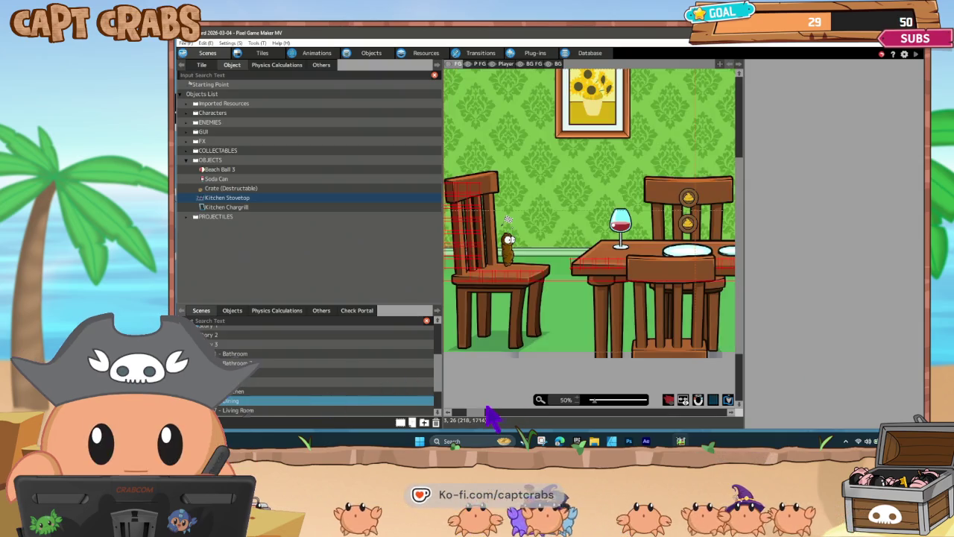
- Pan across the Dining room's chairs, table, coins and bug enemies, then scroll the scene list
{"action": "mouse_move", "coordinate": [479, 414]}
{"action": "left_mouse_down"}
{"action": "mouse_move", "coordinate": [694, 414]}
{"action": "mouse_move", "coordinate": [576, 430]}
{"action": "left_mouse_up"}
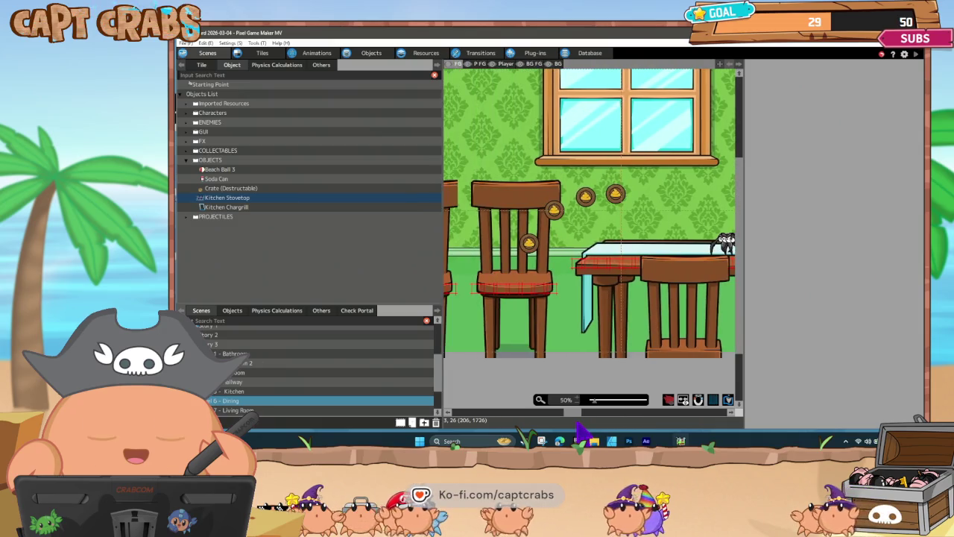
{"action": "scroll", "coordinate": [294, 410], "scroll_direction": "down", "scroll_amount": 1}
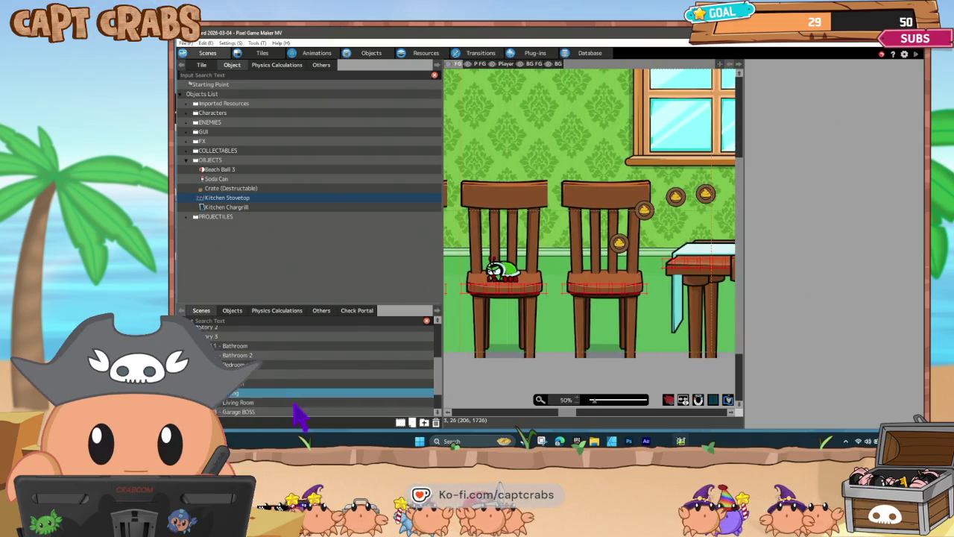
- Load '7 - Living Room' and pan from the dressers toward the PIXEL TANK television
{"action": "left_click", "coordinate": [284, 386]}
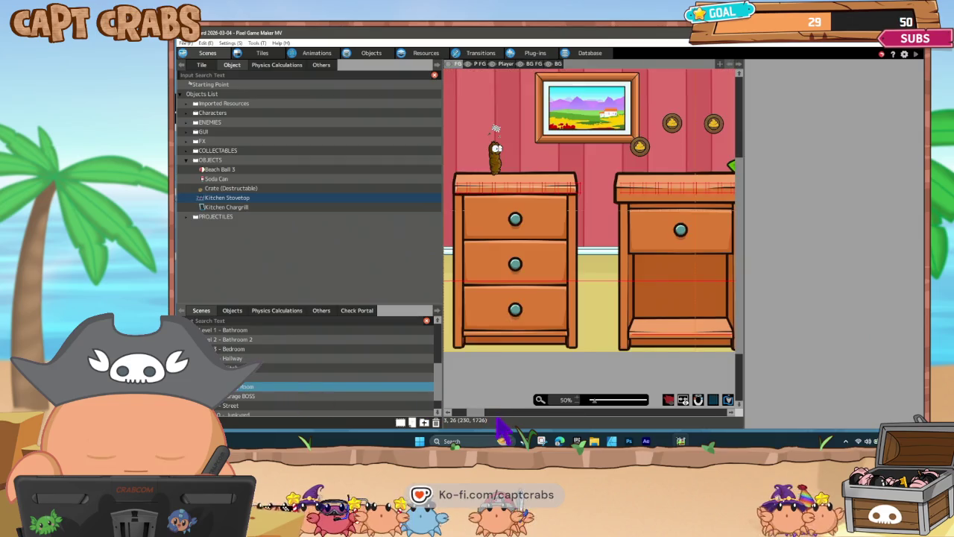
{"action": "mouse_move", "coordinate": [483, 416]}
{"action": "left_mouse_down"}
{"action": "mouse_move", "coordinate": [717, 425]}
{"action": "mouse_move", "coordinate": [574, 425]}
{"action": "left_mouse_up"}
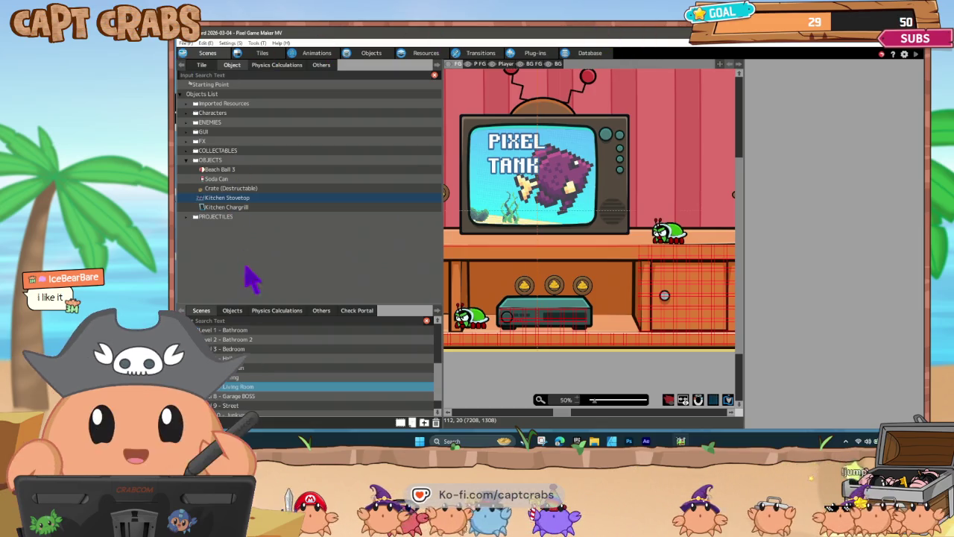
- Load '8 - Garage BOSS' and scroll across its tool chests, tyres and workbench
{"action": "double_click", "coordinate": [266, 396]}
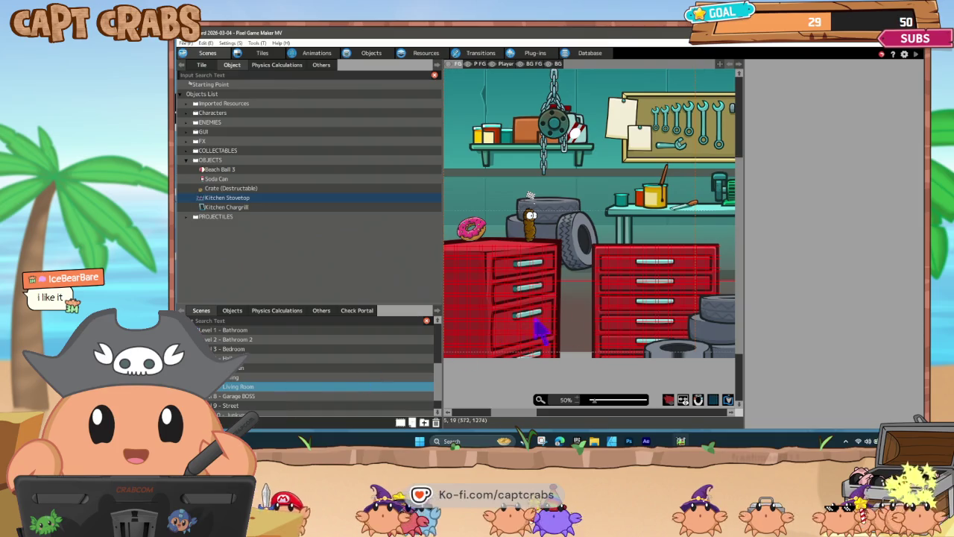
{"action": "scroll", "coordinate": [524, 413], "scroll_direction": "right", "scroll_amount": 2}
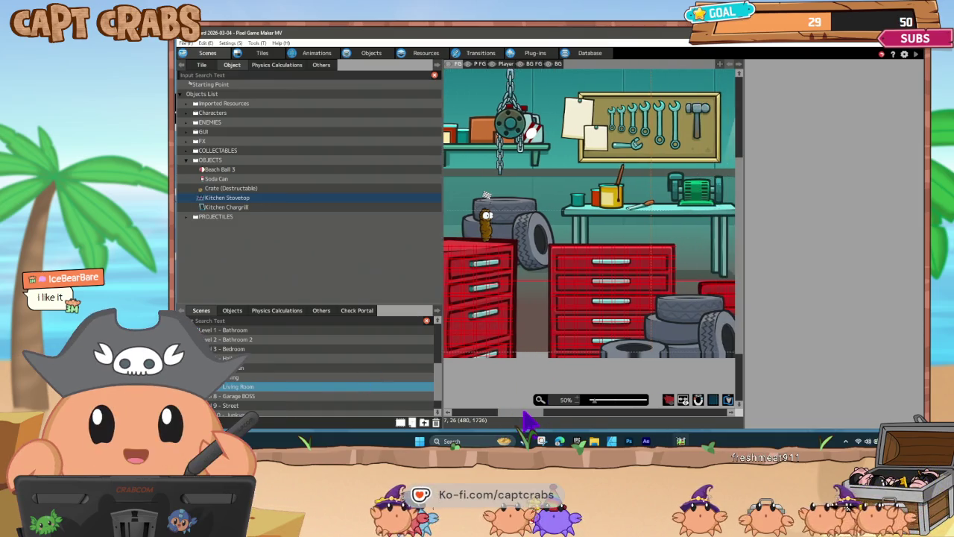
{"action": "scroll", "coordinate": [524, 415], "scroll_direction": "left", "scroll_amount": 2}
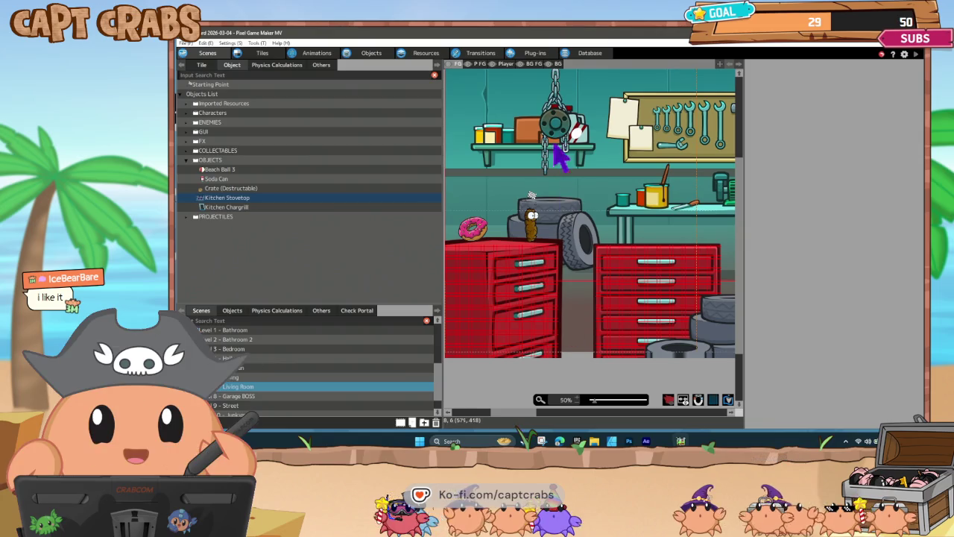